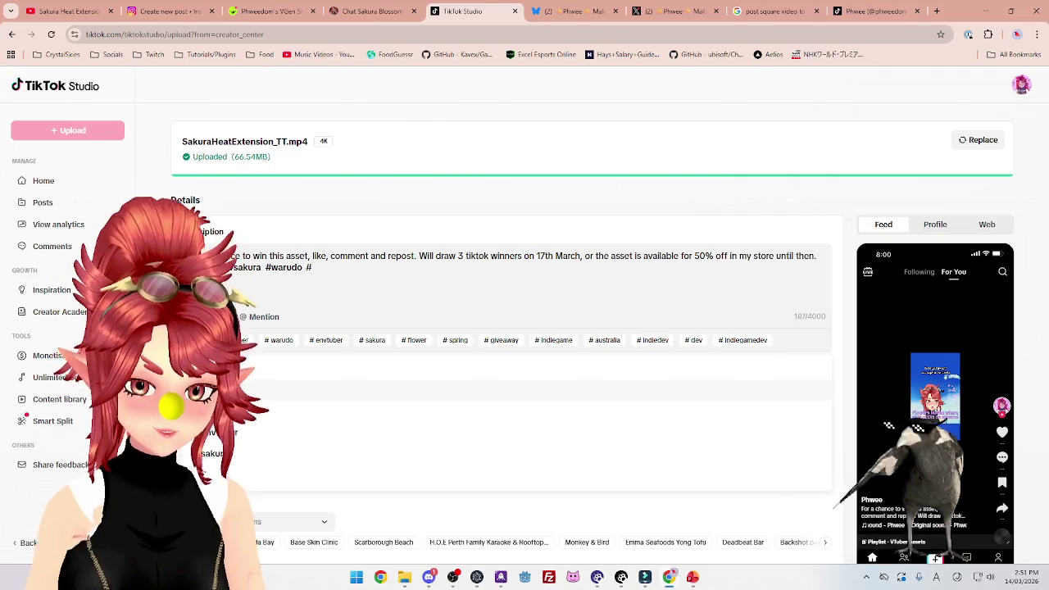
Append #envtuber, #flower and #cherryblossom to the giveaway caption using the hashtag suggestions.
{"action": "left_click", "coordinate": [250, 432]}
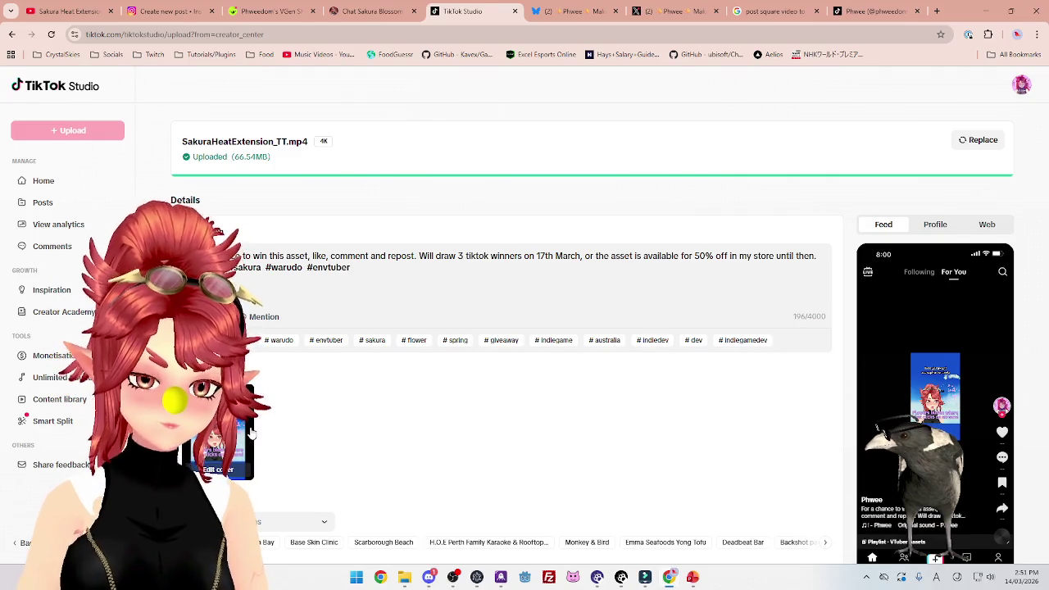
{"action": "type", "text": "#flower #cherry"}
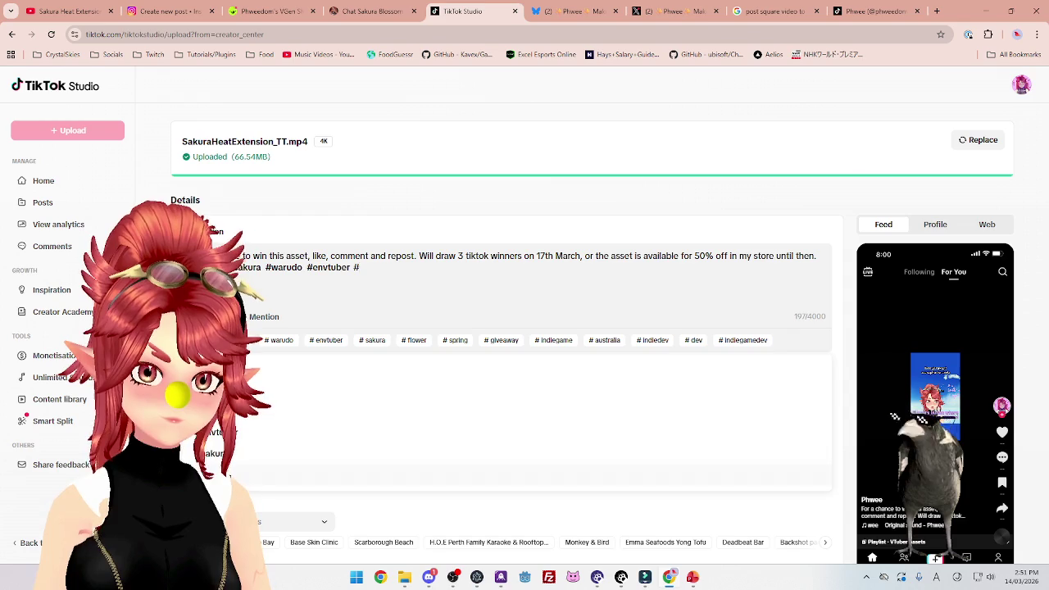
{"action": "left_click", "coordinate": [280, 429]}
{"action": "type", "text": "#cherry"}
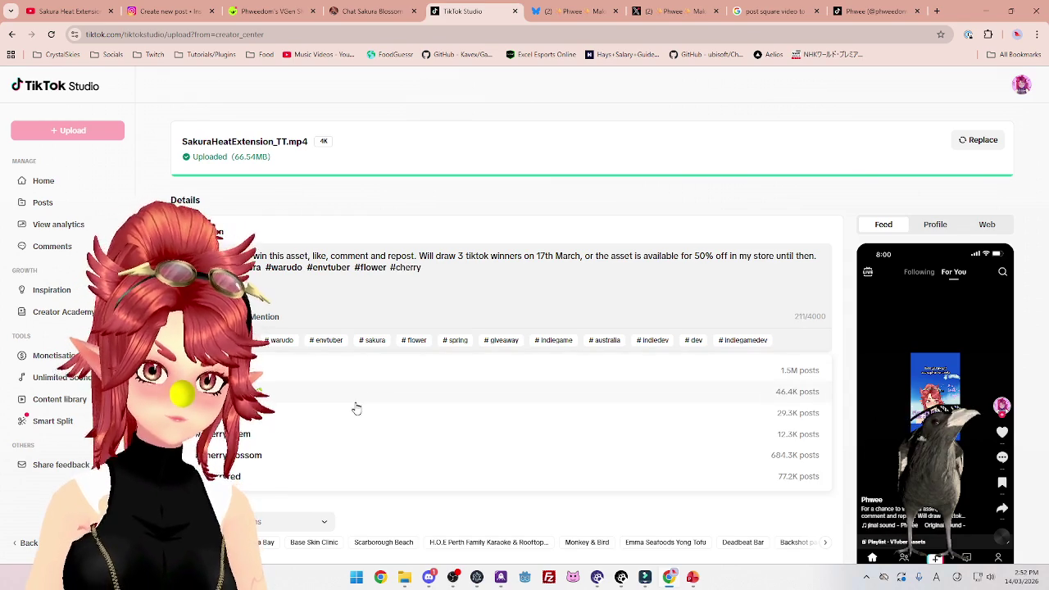
{"action": "left_click", "coordinate": [252, 457]}
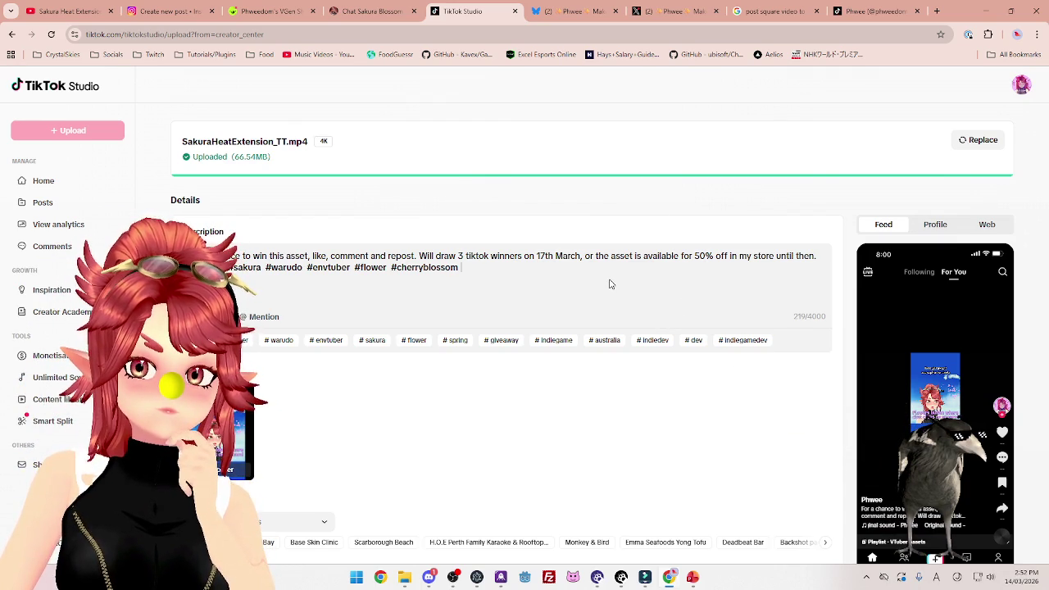
{"action": "scroll", "coordinate": [610, 284], "scroll_direction": "down", "scroll_amount": 2}
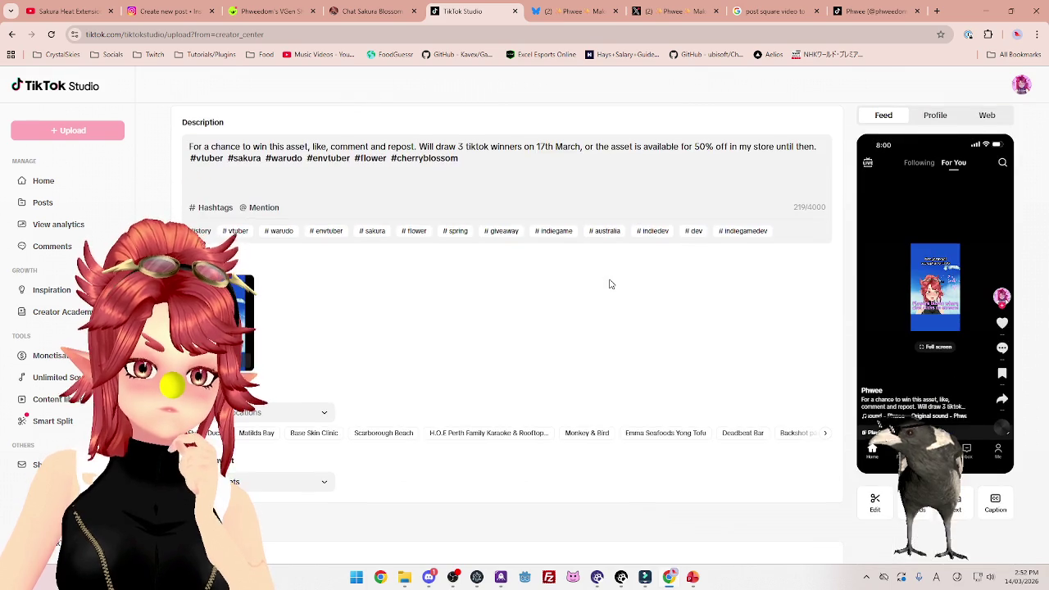
{"action": "scroll", "coordinate": [610, 285], "scroll_direction": "down", "scroll_amount": 5}
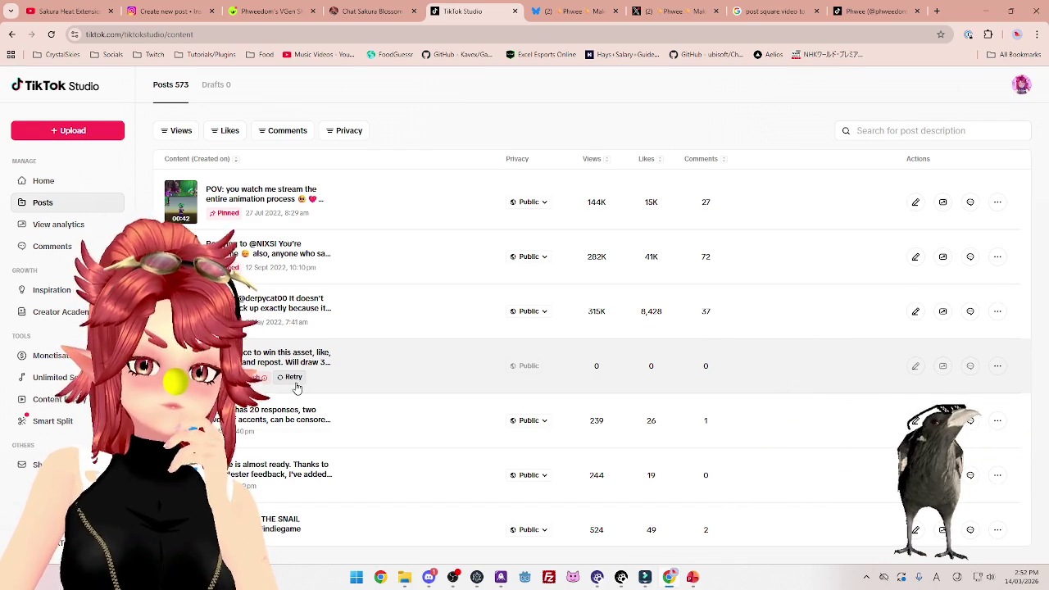
Retry publishing the failed giveaway post from the Posts list.
{"action": "left_click", "coordinate": [296, 383]}
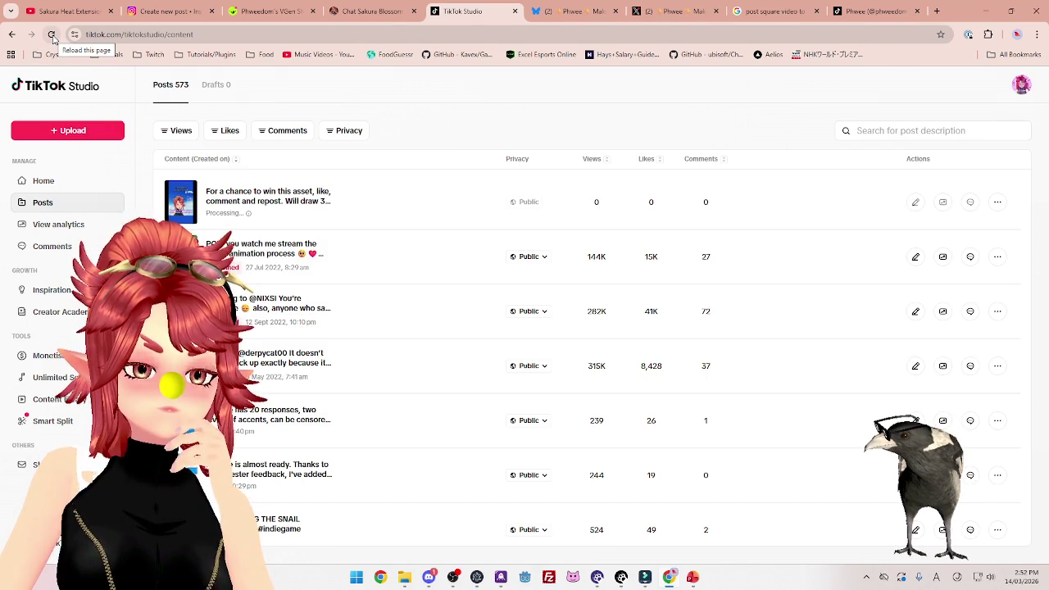
Reload the Posts list and open the failed post, then close its unavailable video page.
{"action": "left_click", "coordinate": [52, 38]}
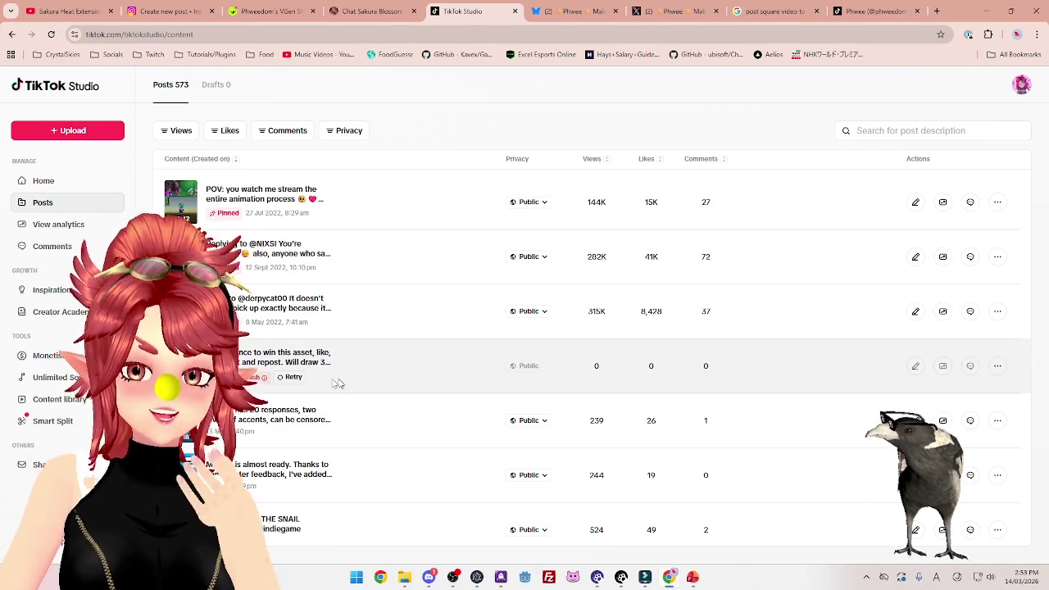
{"action": "left_click", "coordinate": [290, 366]}
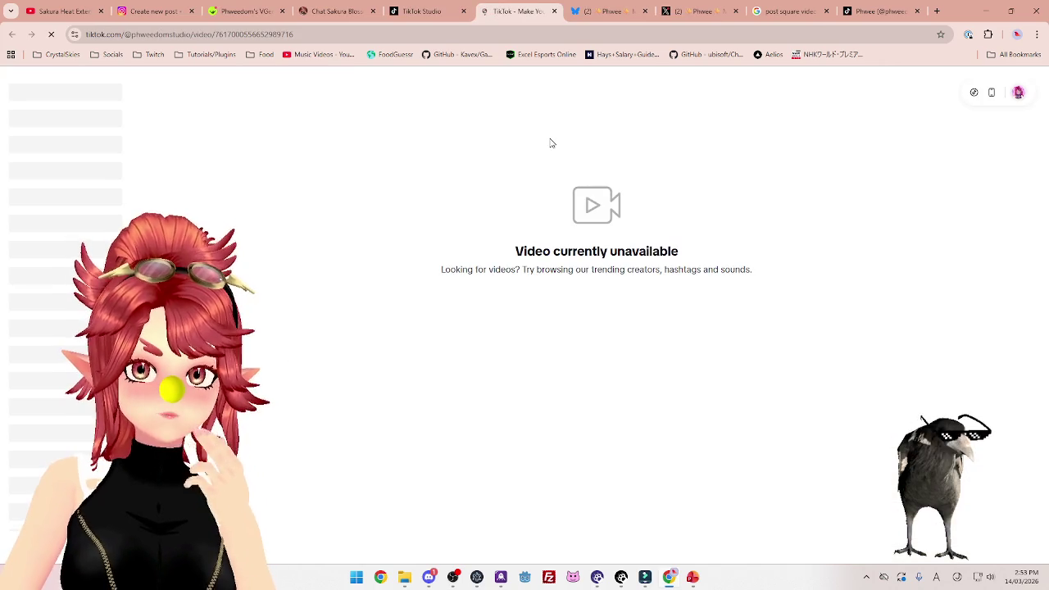
{"action": "left_click", "coordinate": [554, 11]}
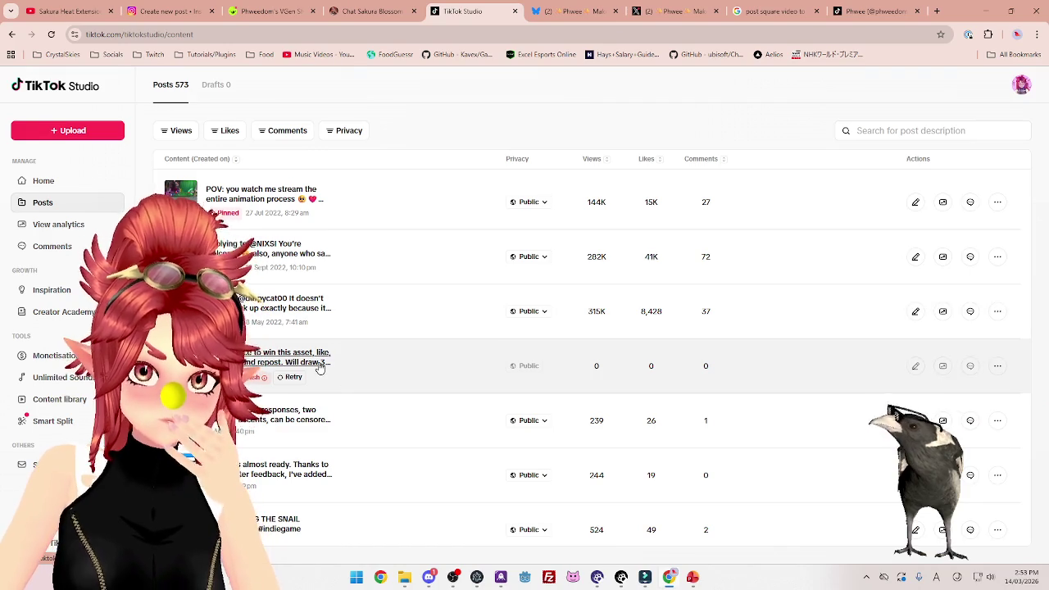
Refresh the posts page with F5 and retry publishing the failed post again.
{"action": "left_click", "coordinate": [999, 368]}
{"action": "left_click", "coordinate": [763, 370]}
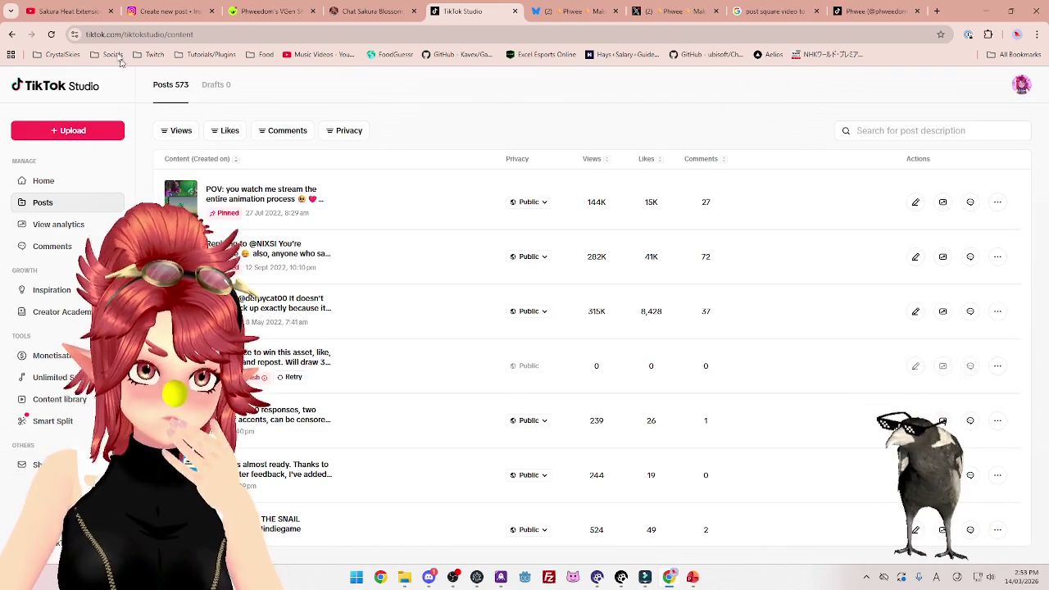
{"action": "key", "text": "F5"}
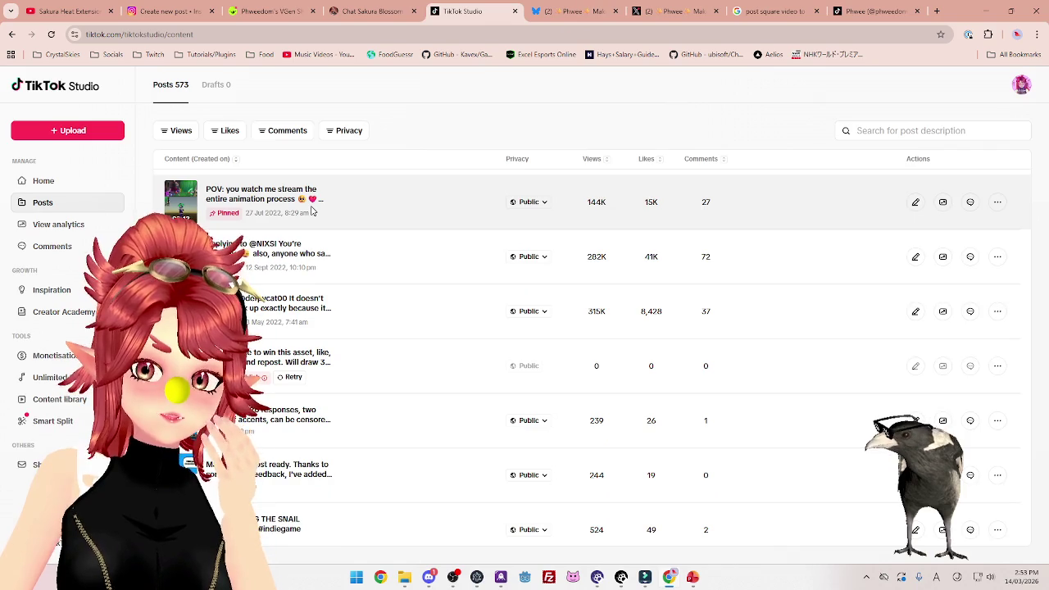
{"action": "key", "text": "F5"}
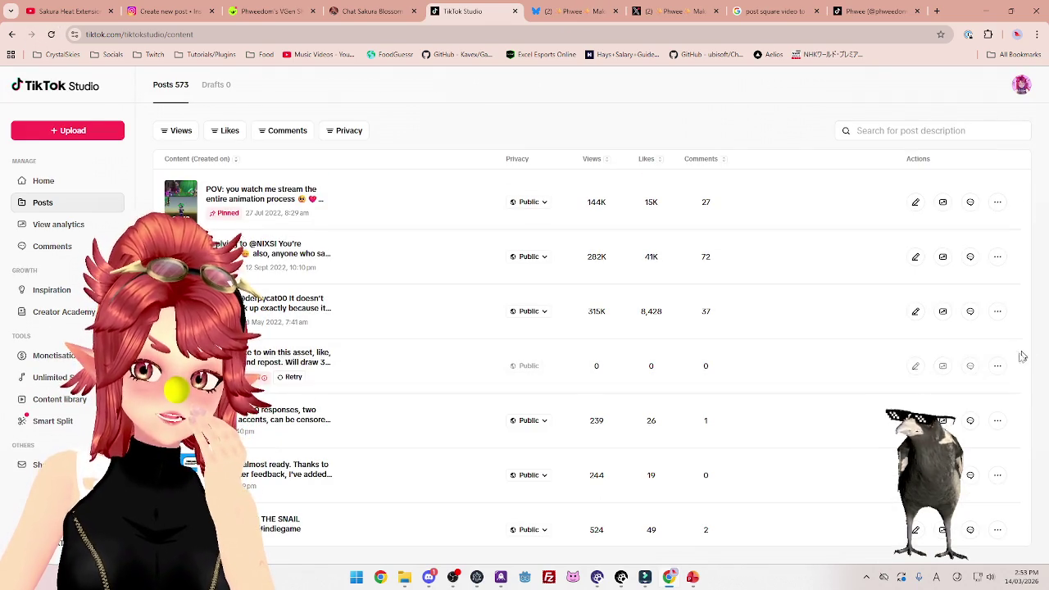
{"action": "left_click", "coordinate": [288, 378]}
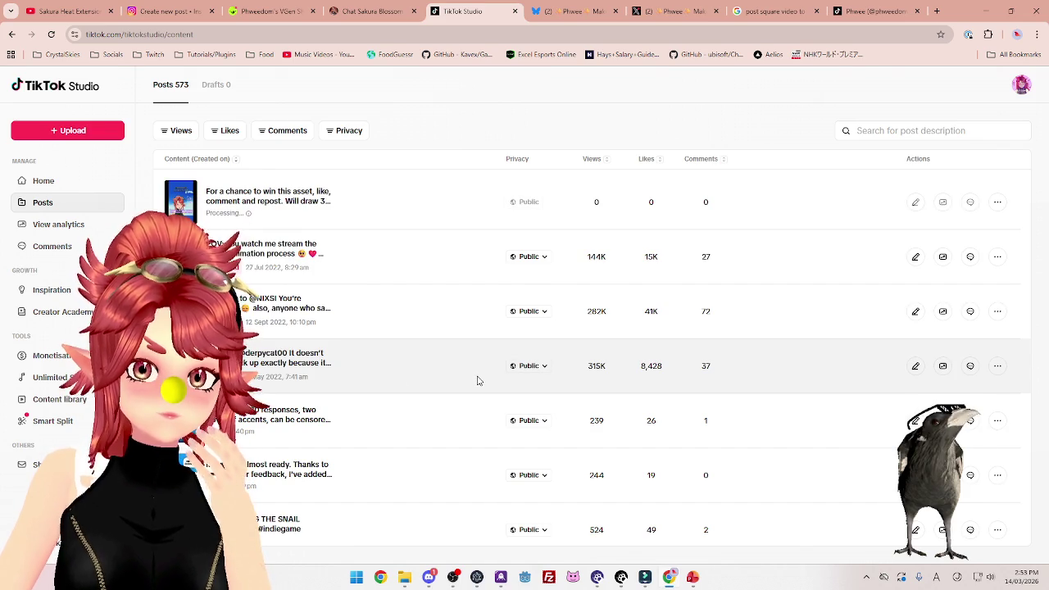
{"action": "mouse_move", "coordinate": [248, 215]}
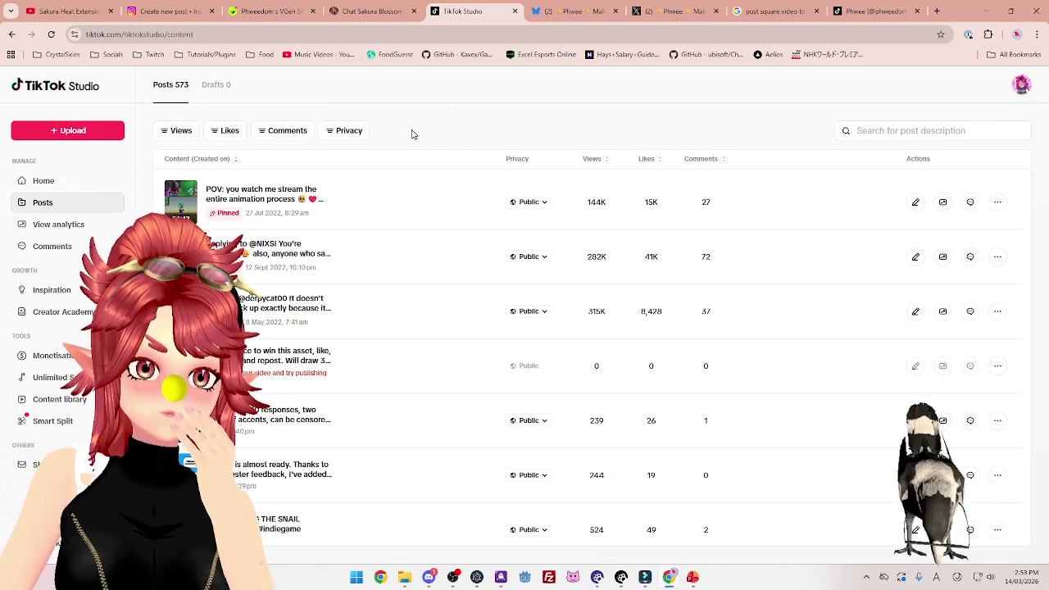
Delete the failed giveaway post and return to the Filmora editor.
{"action": "left_click", "coordinate": [1000, 374]}
{"action": "left_click", "coordinate": [942, 412]}
{"action": "left_click", "coordinate": [516, 328]}
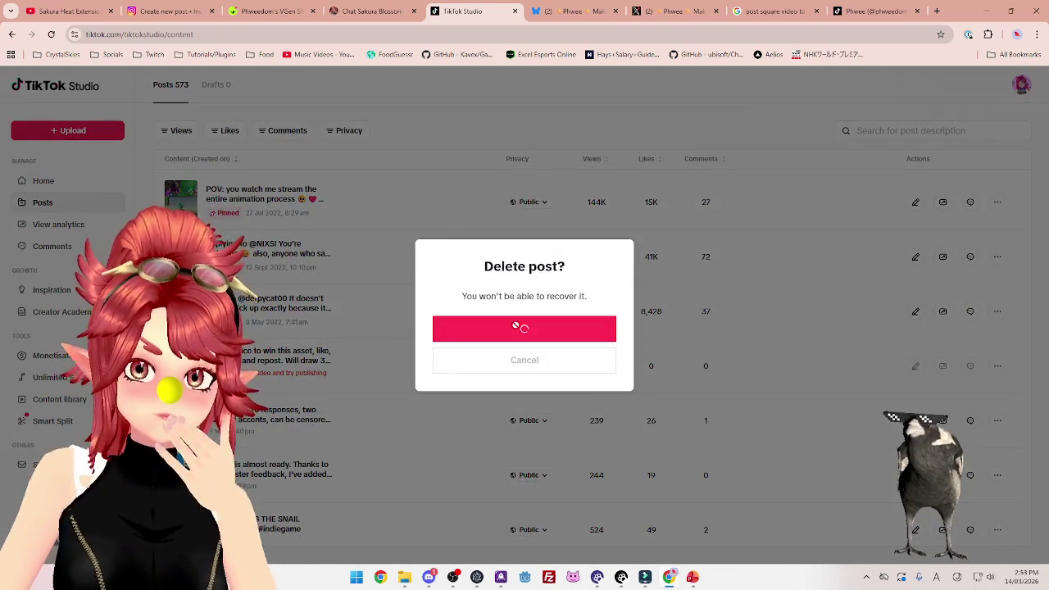
{"action": "left_click", "coordinate": [645, 577]}
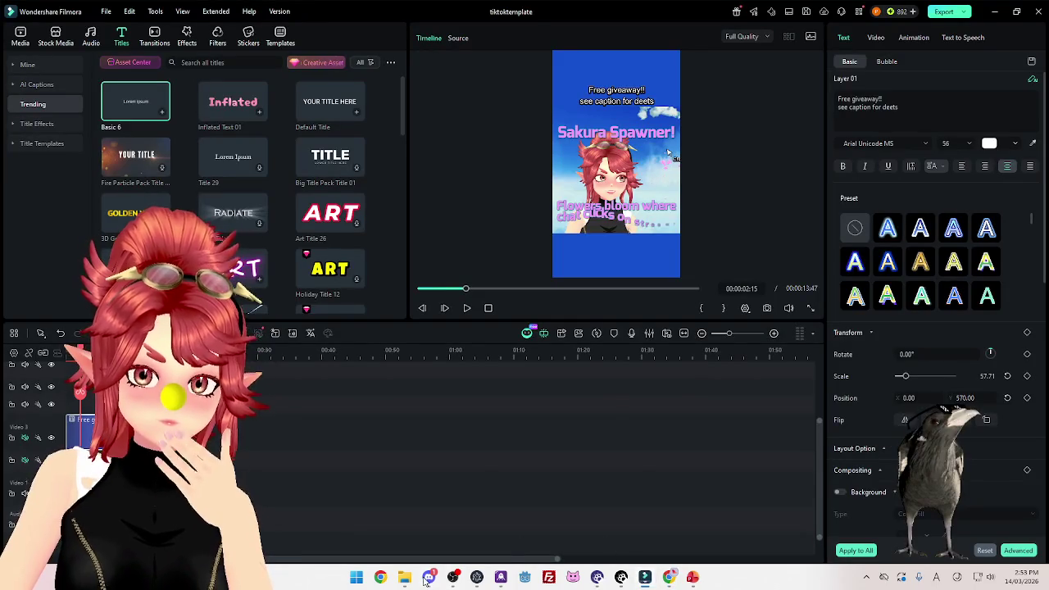
{"action": "left_click", "coordinate": [405, 578]}
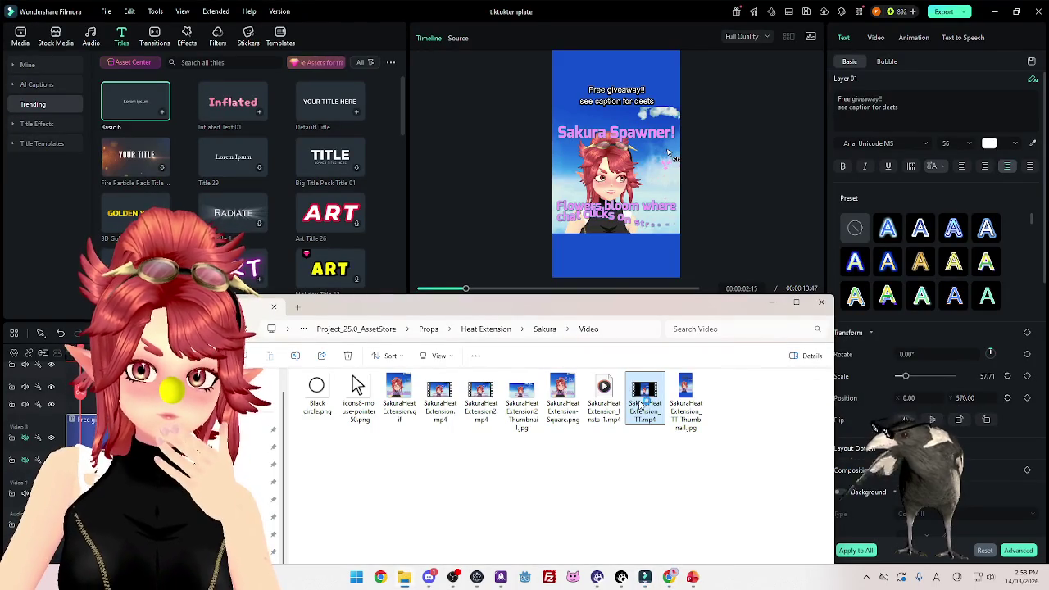
{"action": "double_click", "coordinate": [641, 406]}
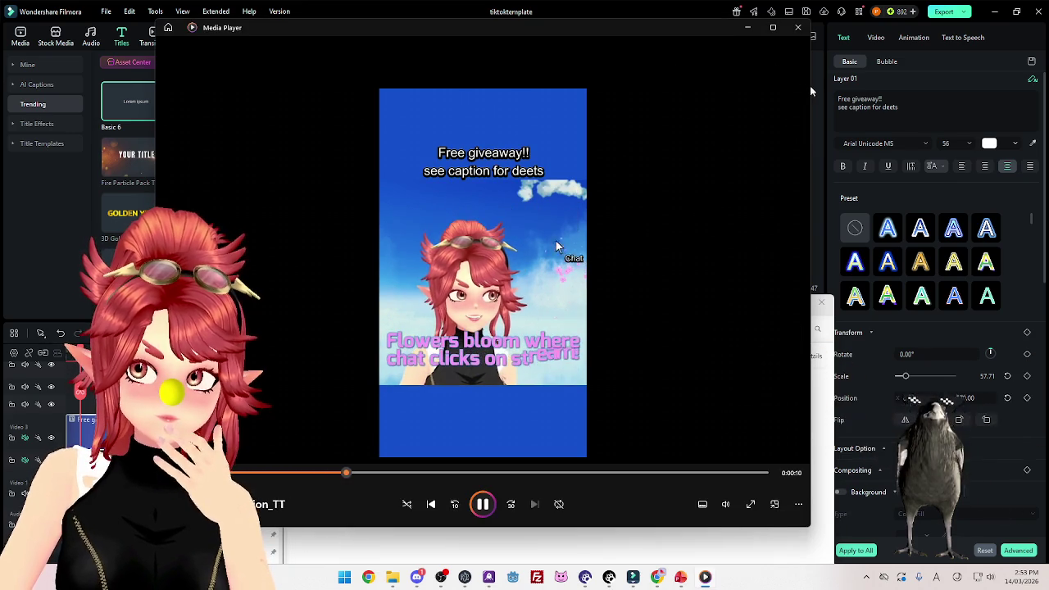
{"action": "left_click_drag", "start_coordinate": [810, 90], "coordinate": [434, 86]}
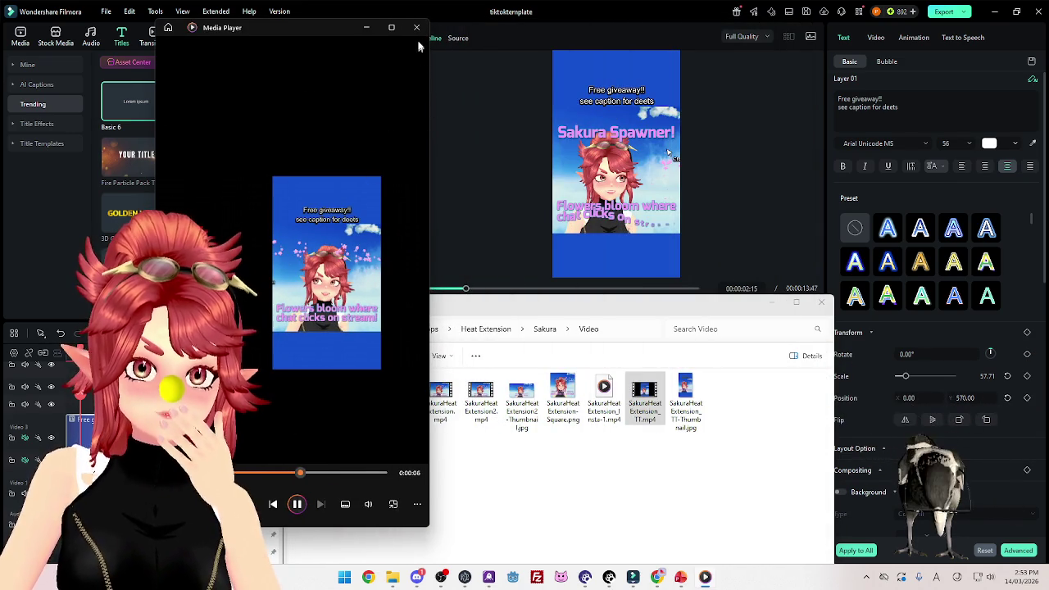
{"action": "left_click", "coordinate": [426, 27]}
{"action": "left_click", "coordinate": [516, 202]}
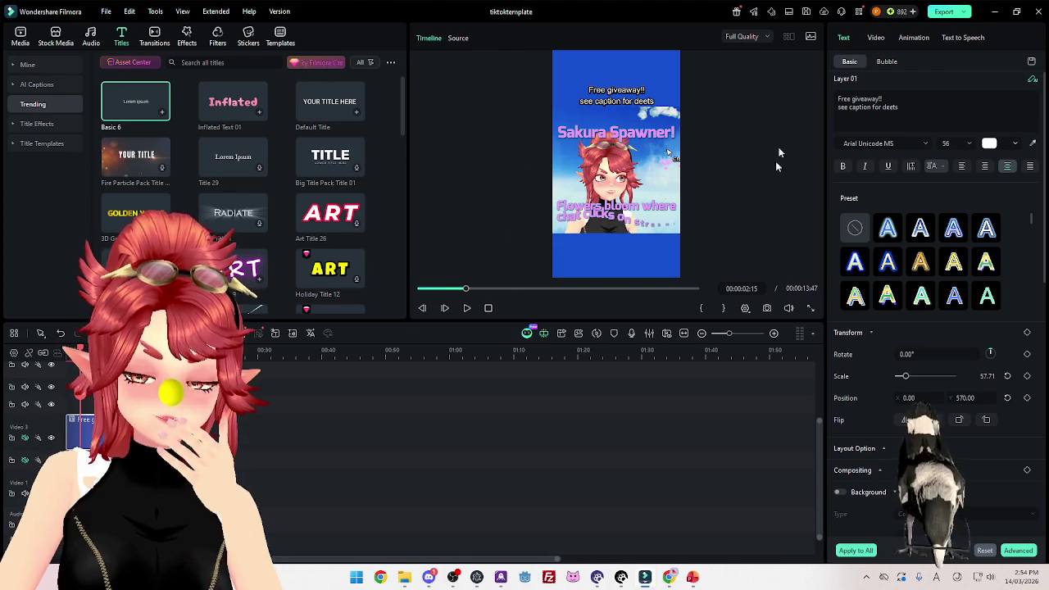
Export tiktoktemplate.mp4 at 1920*1080 with the preset Match to project settings.
{"action": "left_click", "coordinate": [944, 11]}
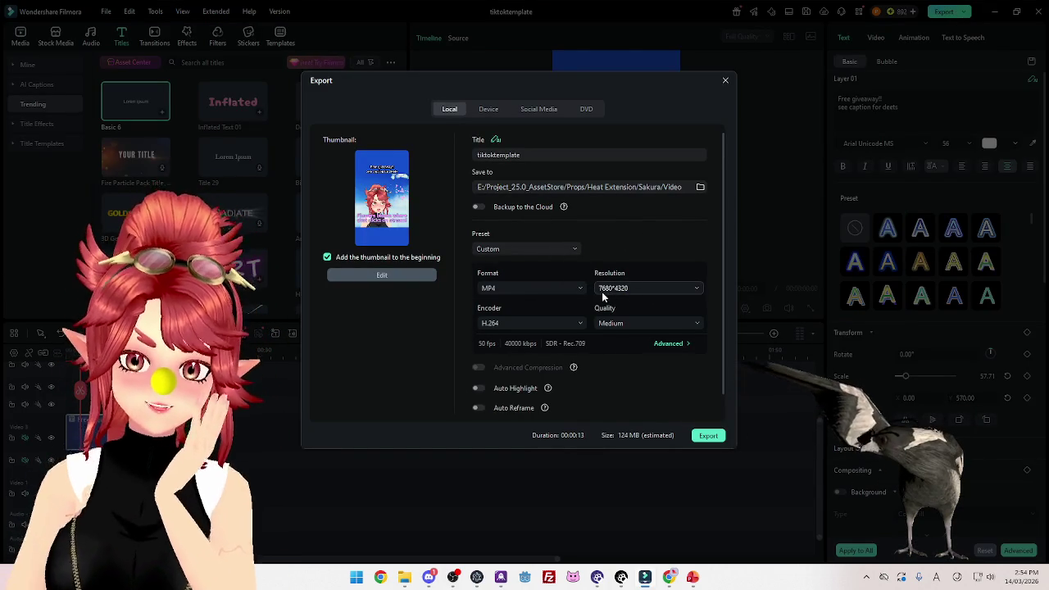
{"action": "left_click", "coordinate": [625, 289]}
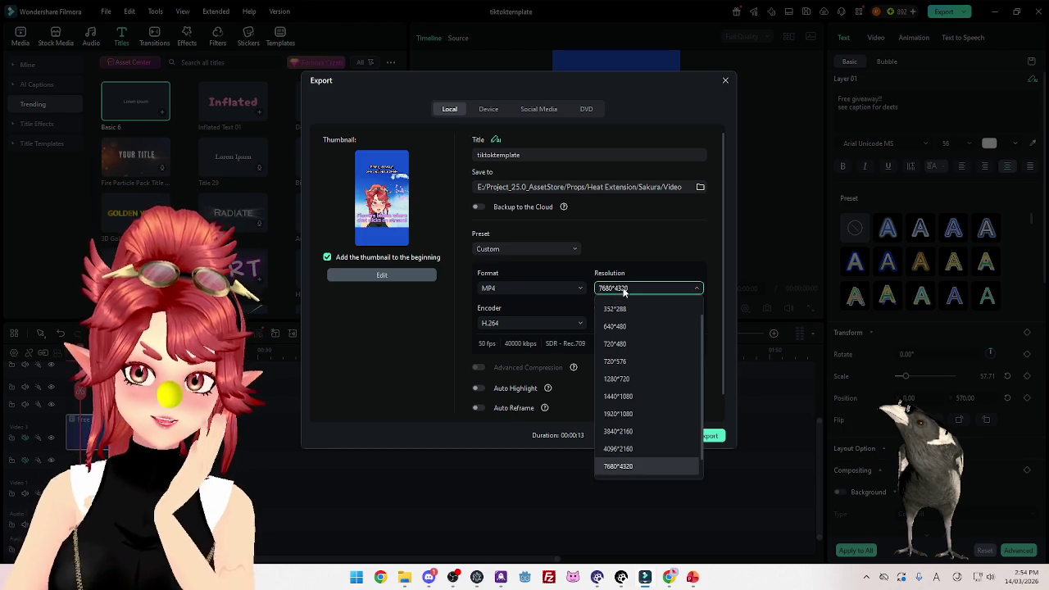
{"action": "left_click", "coordinate": [630, 416]}
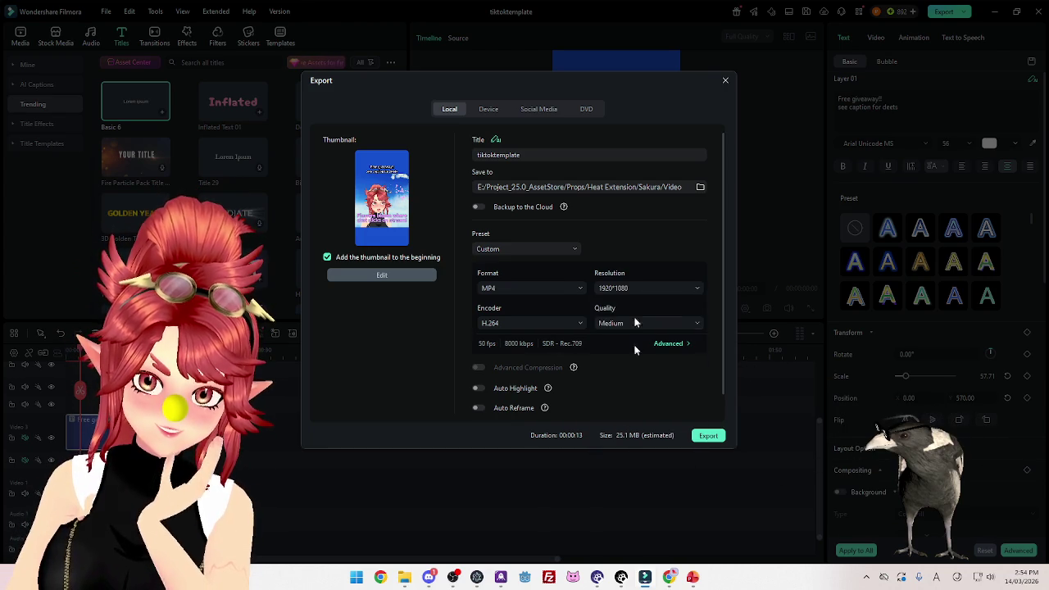
{"action": "left_click", "coordinate": [631, 289]}
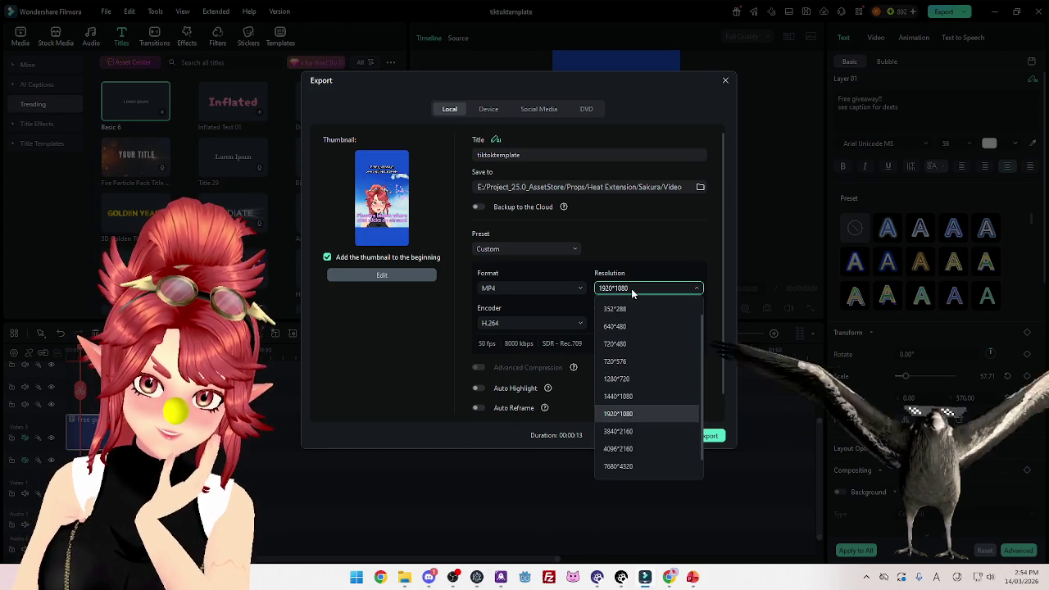
{"action": "left_click", "coordinate": [645, 245]}
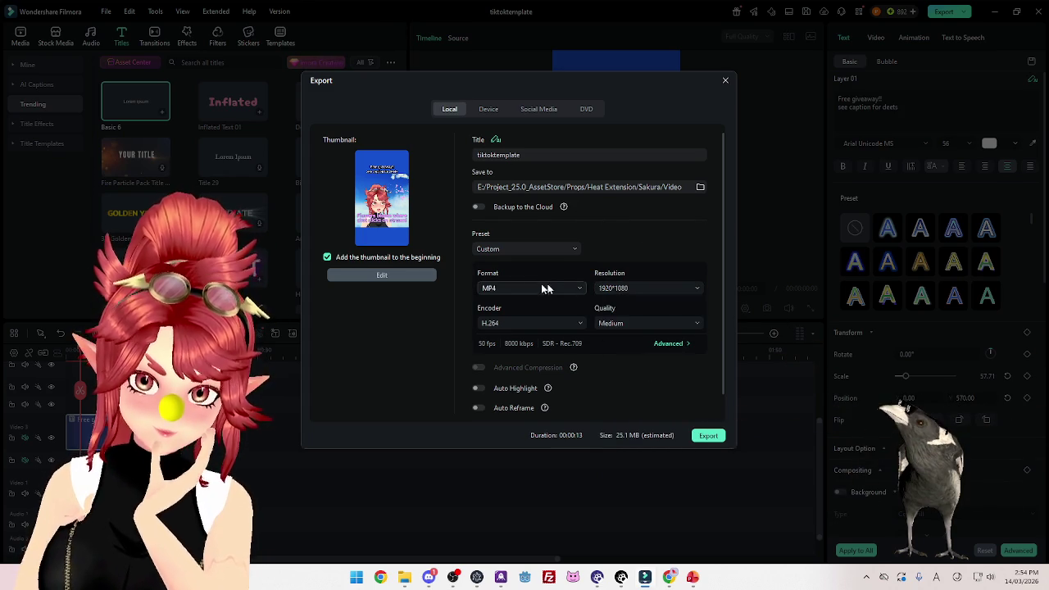
{"action": "left_click", "coordinate": [563, 249]}
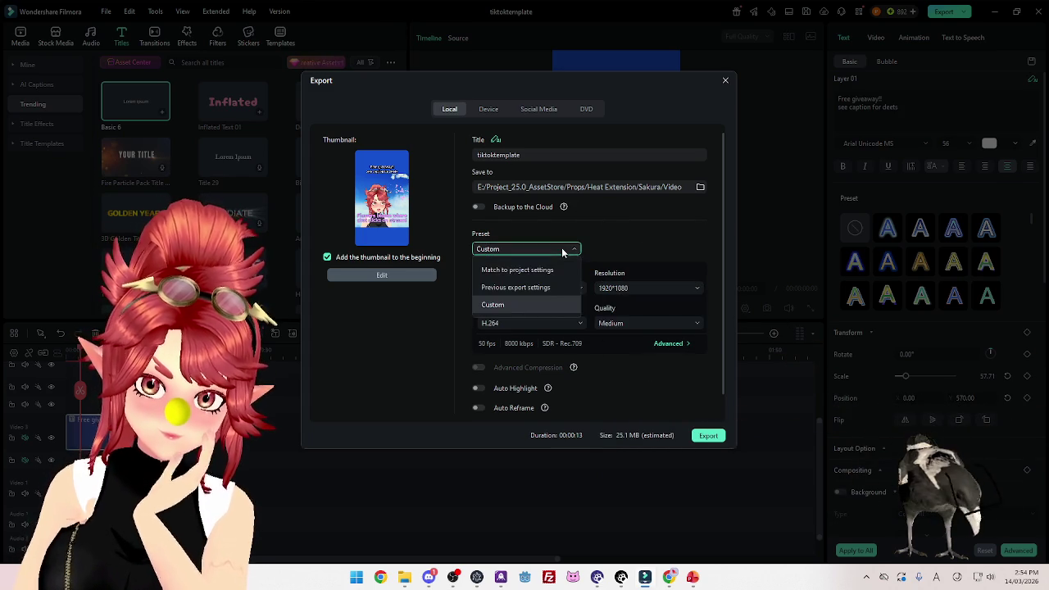
{"action": "left_click", "coordinate": [539, 270]}
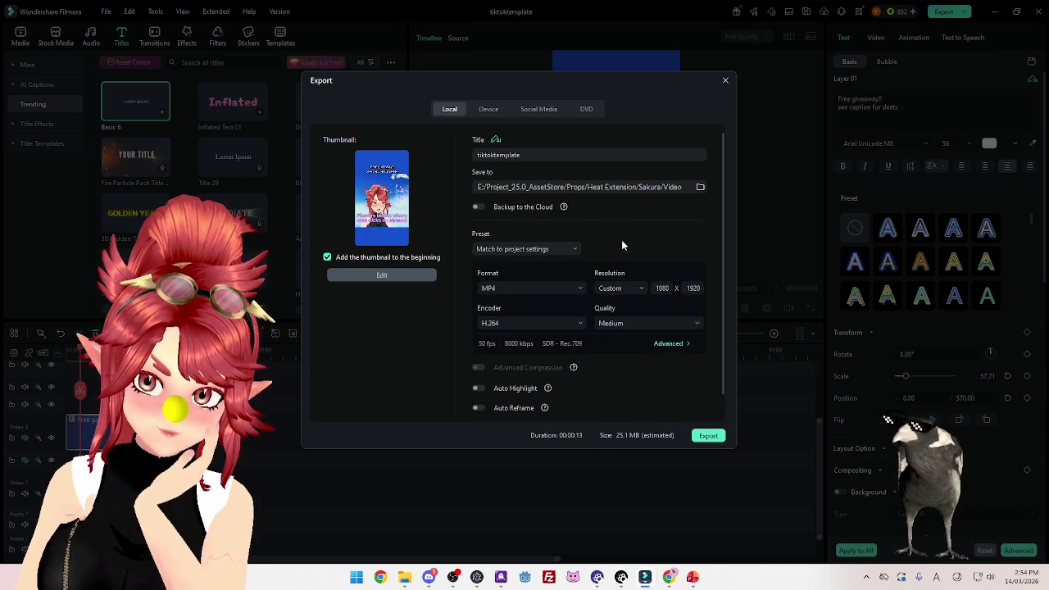
{"action": "left_click", "coordinate": [709, 439]}
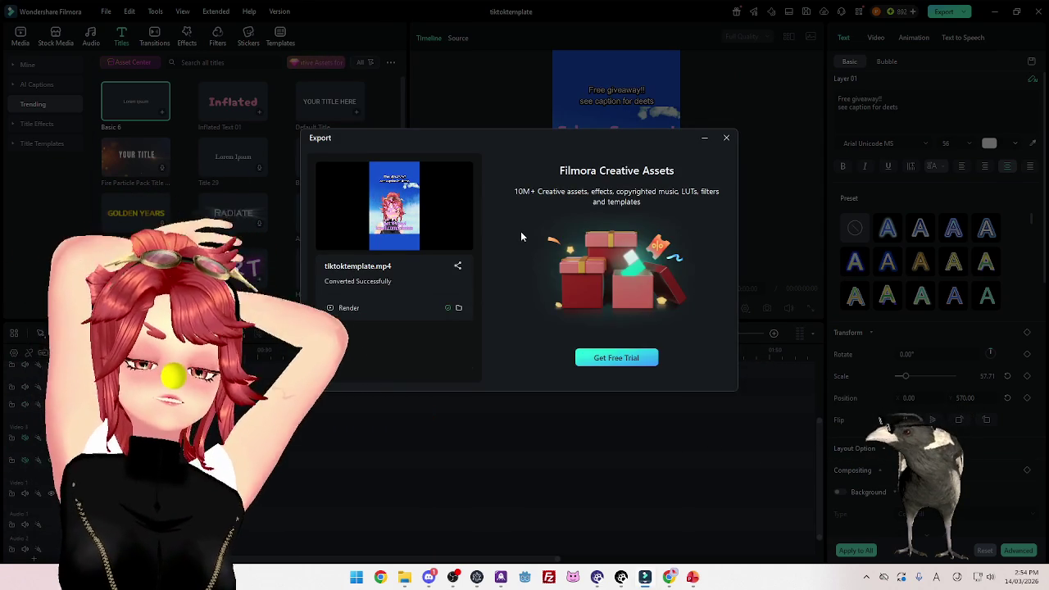
{"action": "left_click", "coordinate": [726, 137]}
Upload SakuraHeatExtension_TT.mp4 from the Sakura Video folder as a new TikTok video.
{"action": "left_click", "coordinate": [669, 577]}
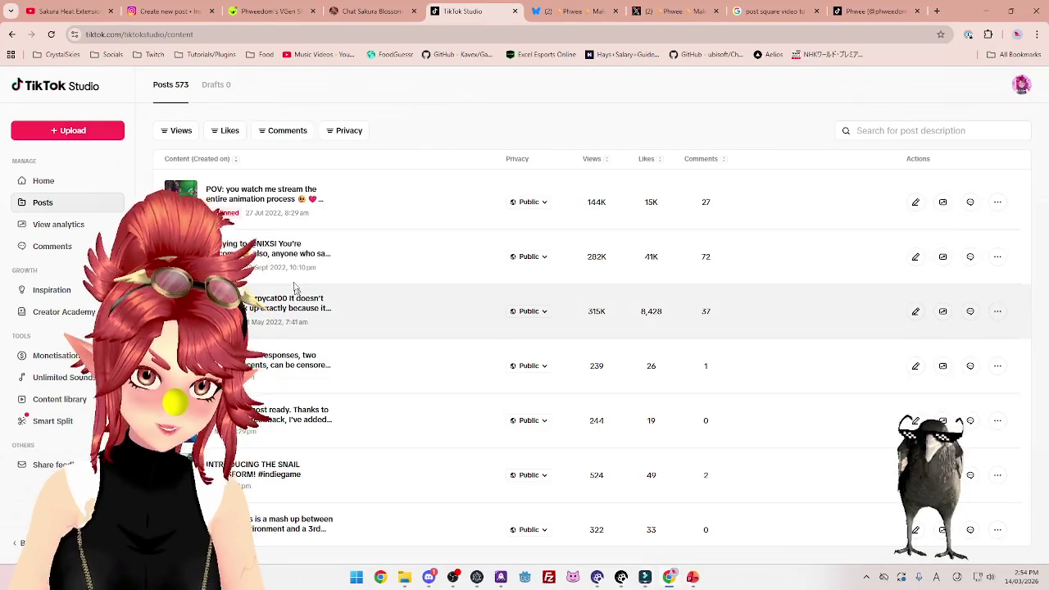
{"action": "left_click", "coordinate": [80, 136]}
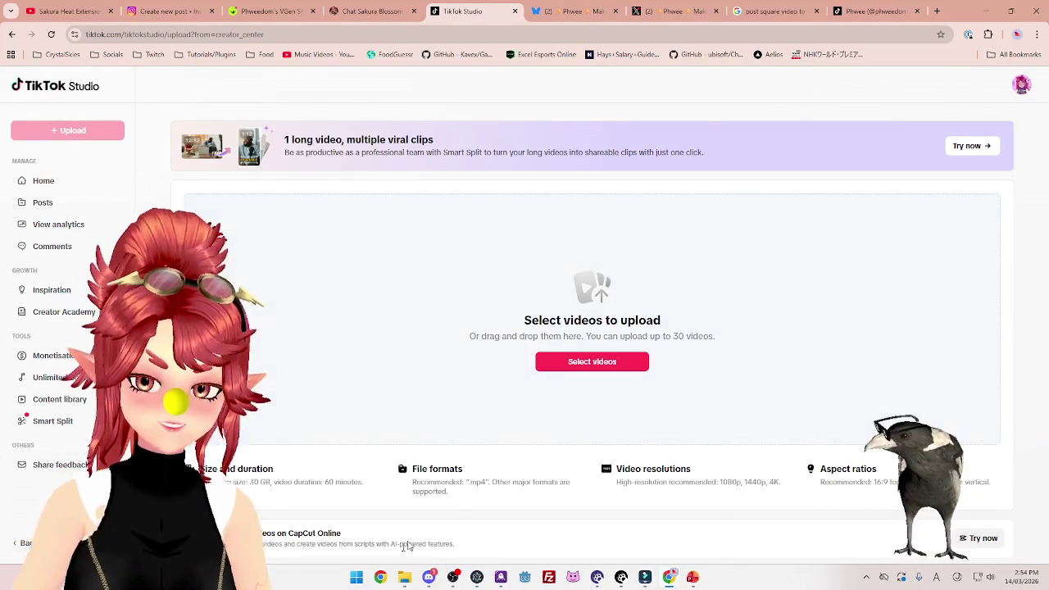
{"action": "left_click", "coordinate": [404, 578]}
{"action": "left_click_drag", "start_coordinate": [605, 269], "coordinate": [605, 268]}
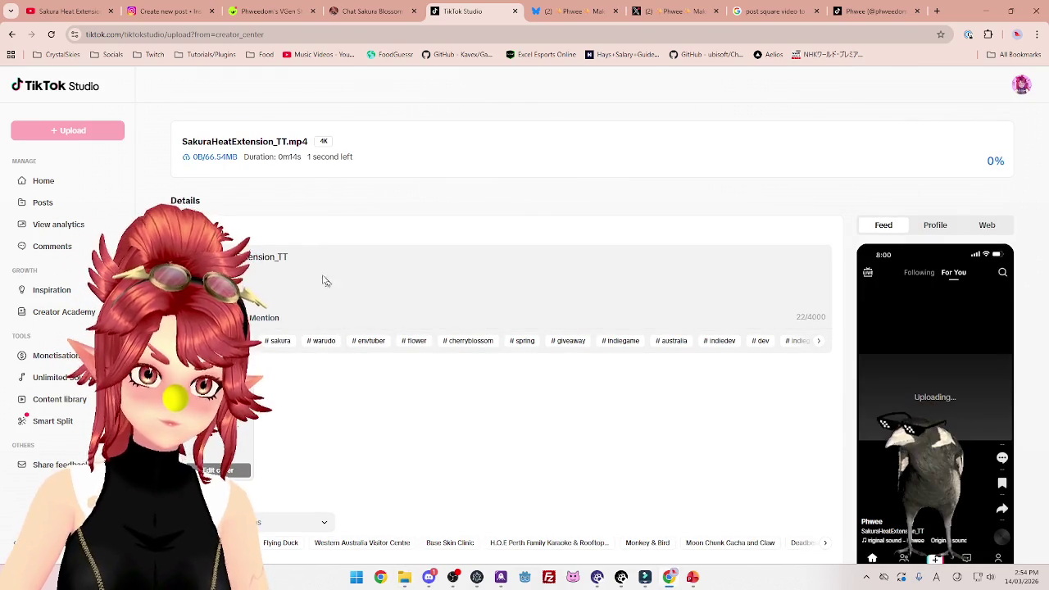
{"action": "scroll", "coordinate": [291, 451], "scroll_direction": "down", "scroll_amount": 1}
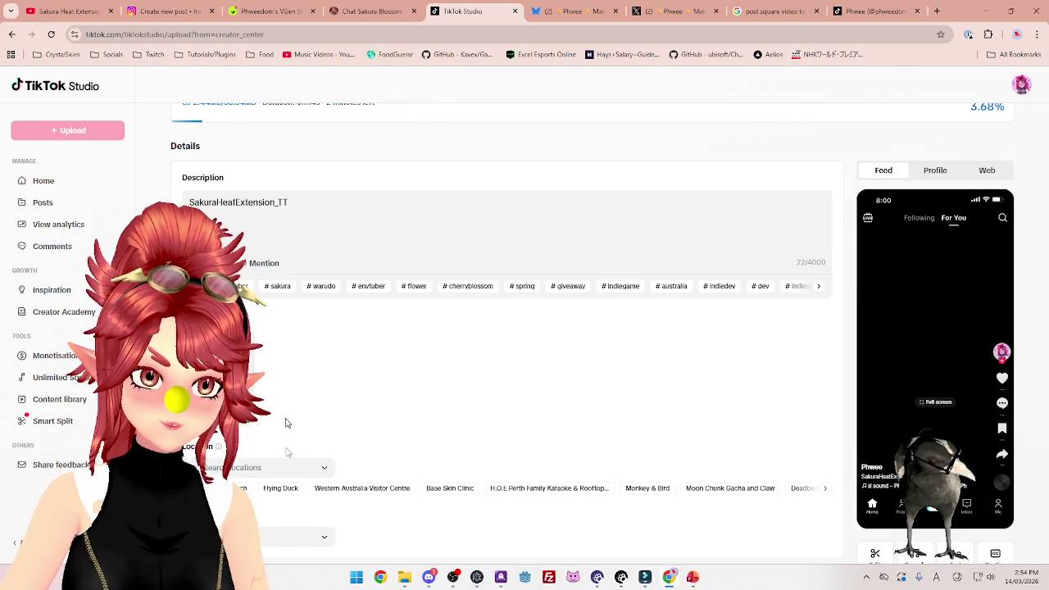
Dismiss the playlist choices and select all of the default description text.
{"action": "left_click", "coordinate": [326, 540]}
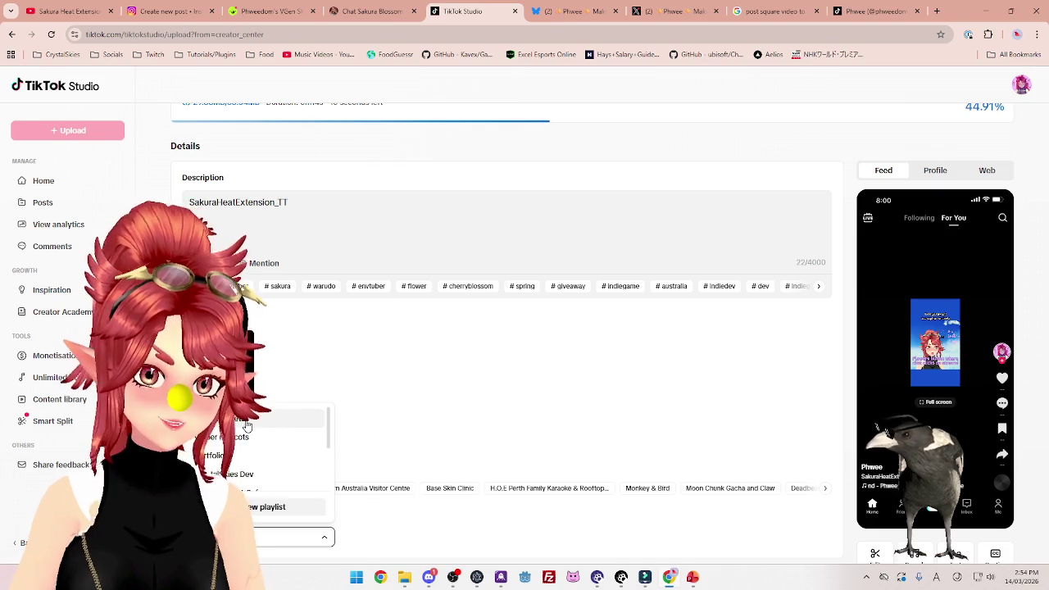
{"action": "left_click", "coordinate": [378, 320]}
{"action": "left_click", "coordinate": [322, 214]}
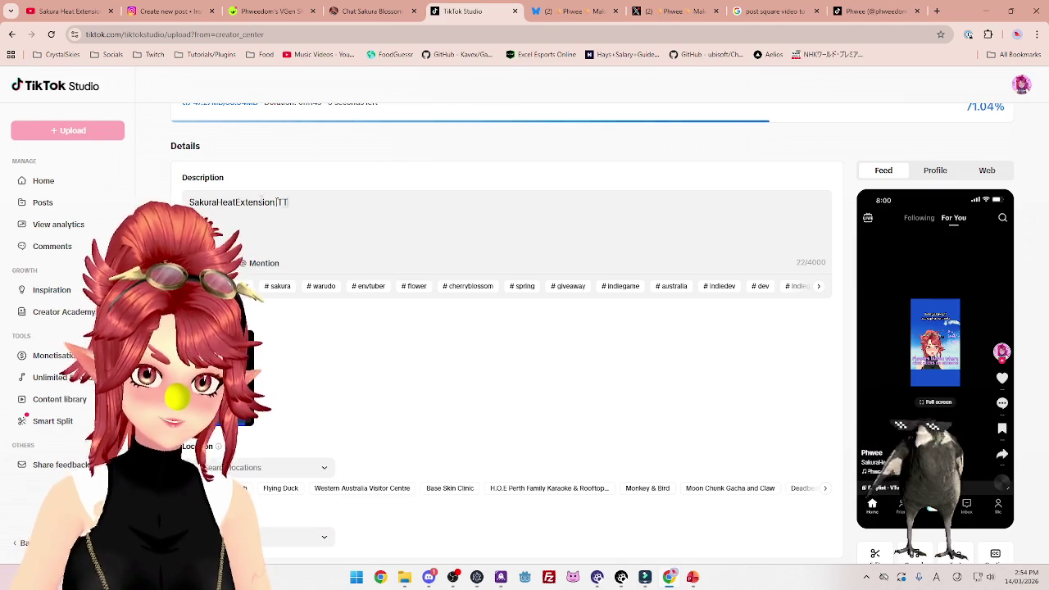
{"action": "key", "text": "ctrl+a"}
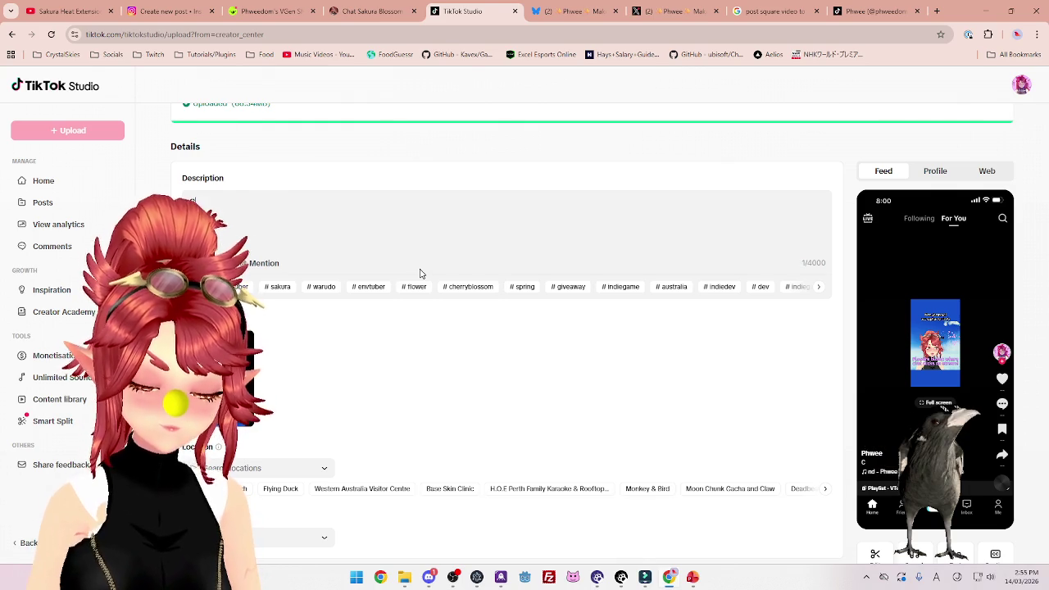
Type the giveaway text (3 winners on 17th, 50% off until then) and #sakura #spring #warudo.
{"action": "type", "text": "or a chance to win this asset, like, "}
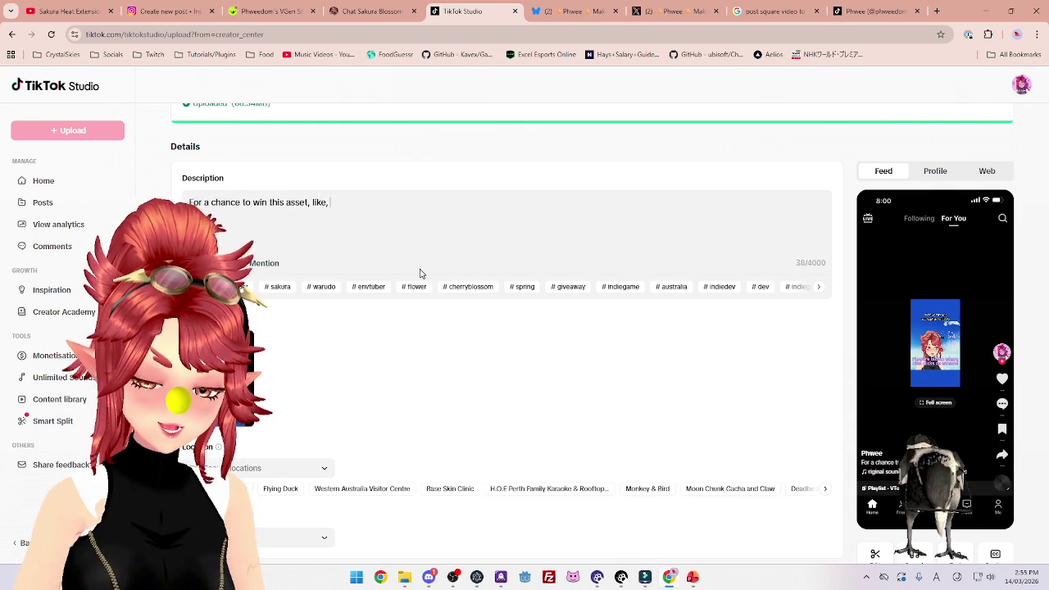
{"action": "type", "text": "comme"}
{"action": "type", "text": "nt and repost!"}
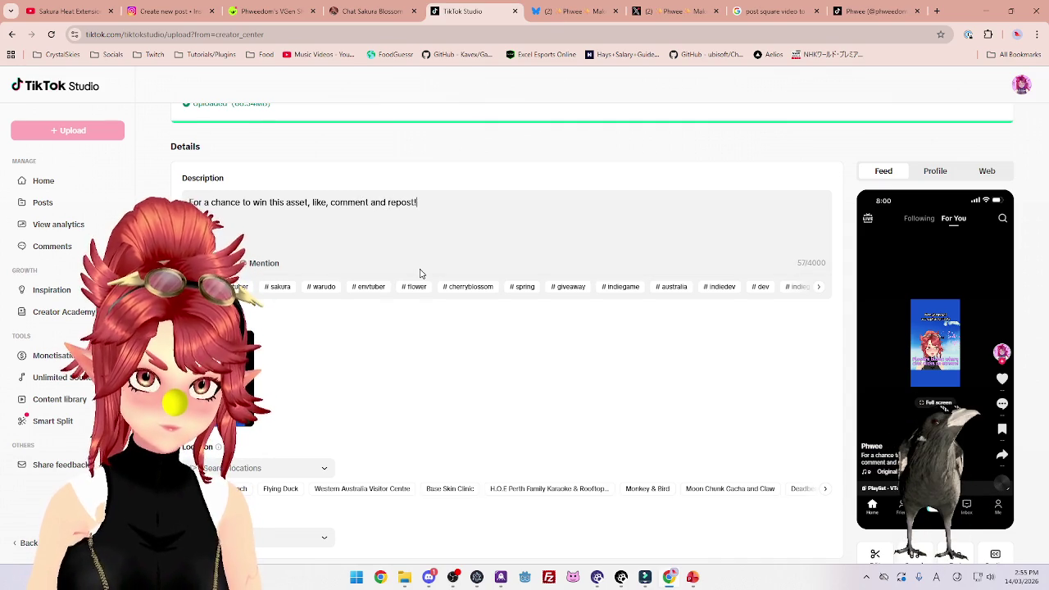
{"action": "type", "text": "3 tiktok winners will be drawn"}
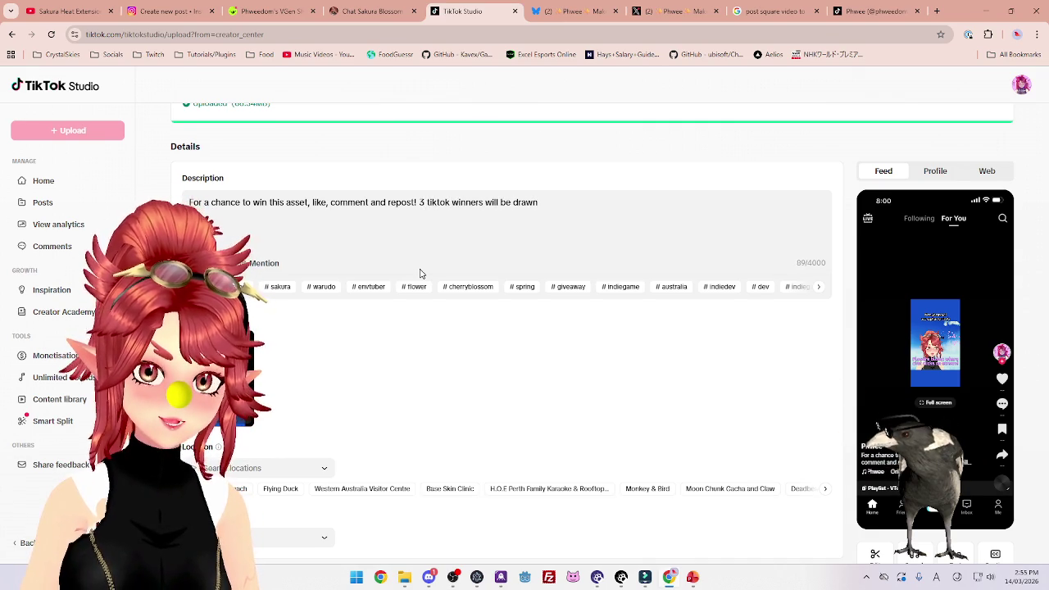
{"action": "type", "text": "on 17th Mar"}
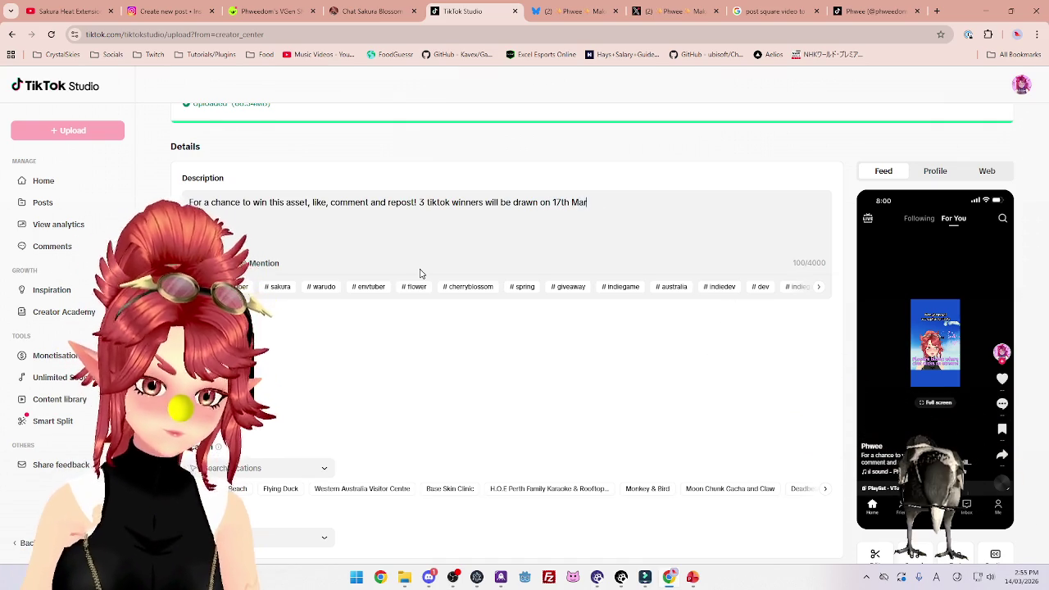
{"action": "type", "text": "or the s"}
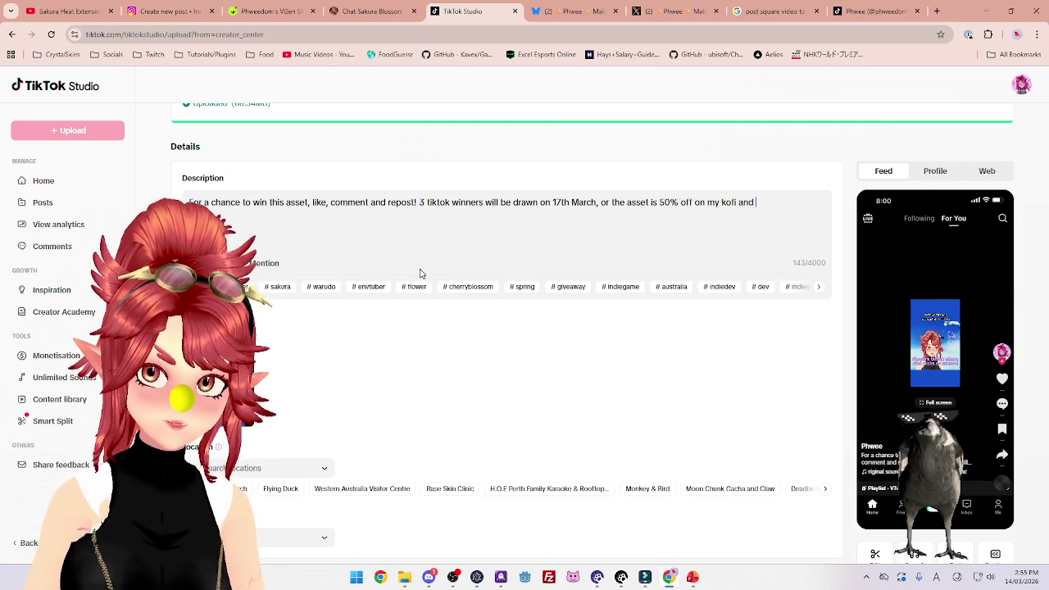
{"action": "type", "text": "until then."}
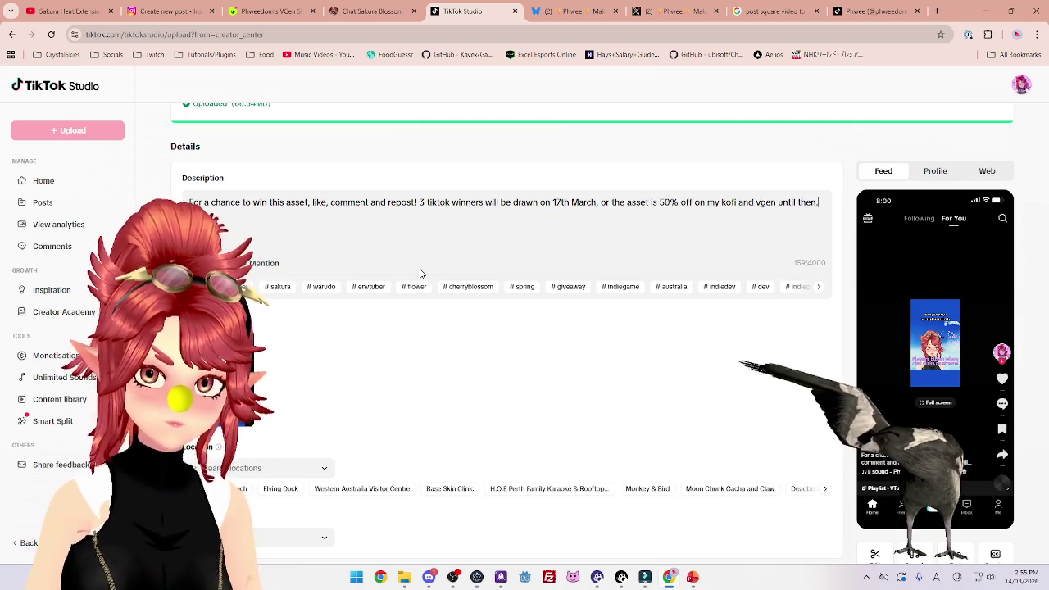
{"action": "key", "text": "Return"}
{"action": "key", "text": "Return"}
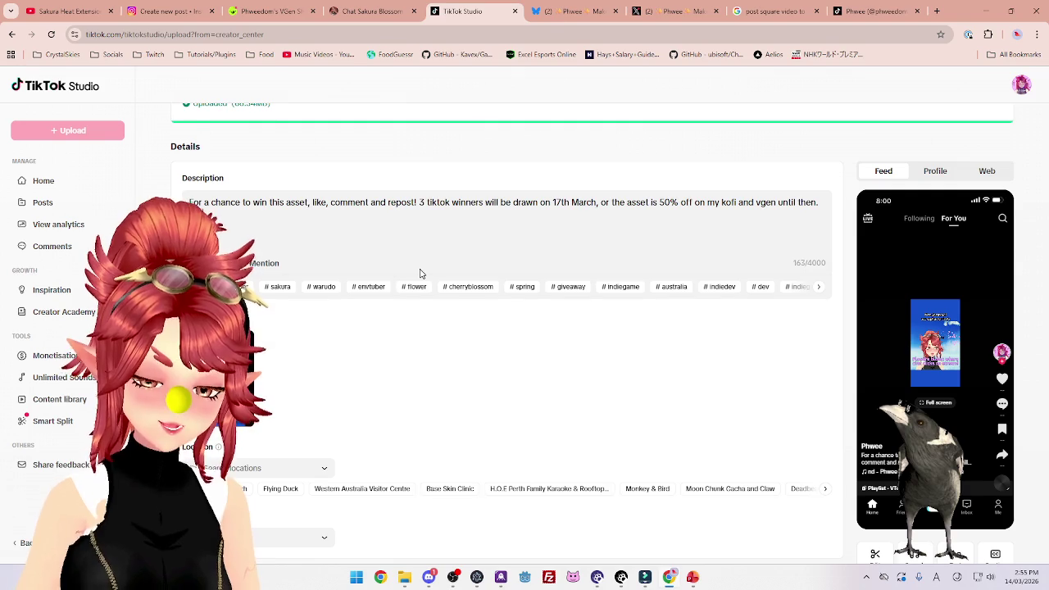
{"action": "type", "text": "#"}
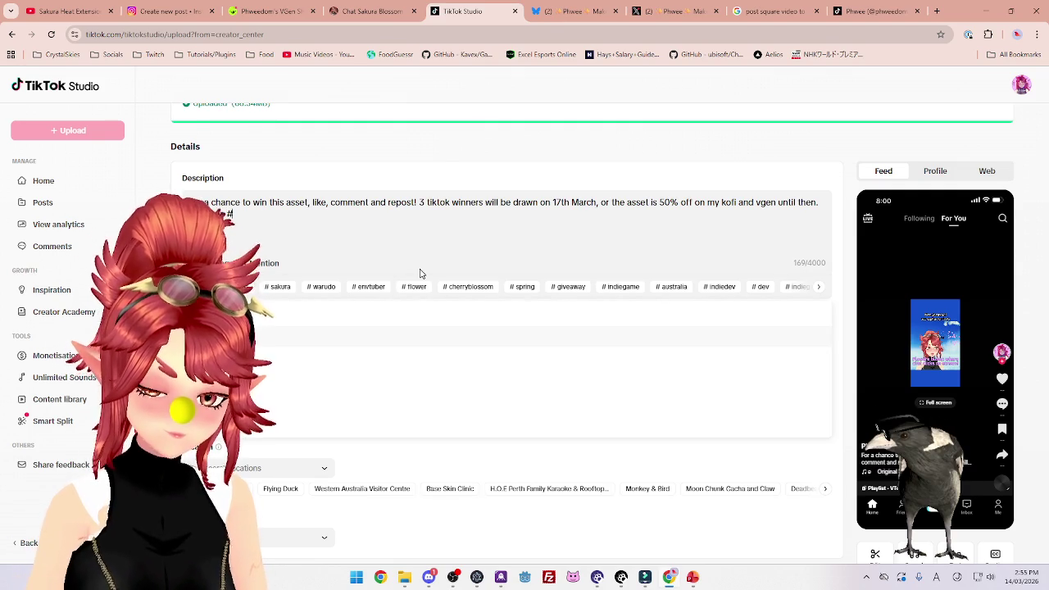
{"action": "type", "text": "sakura"}
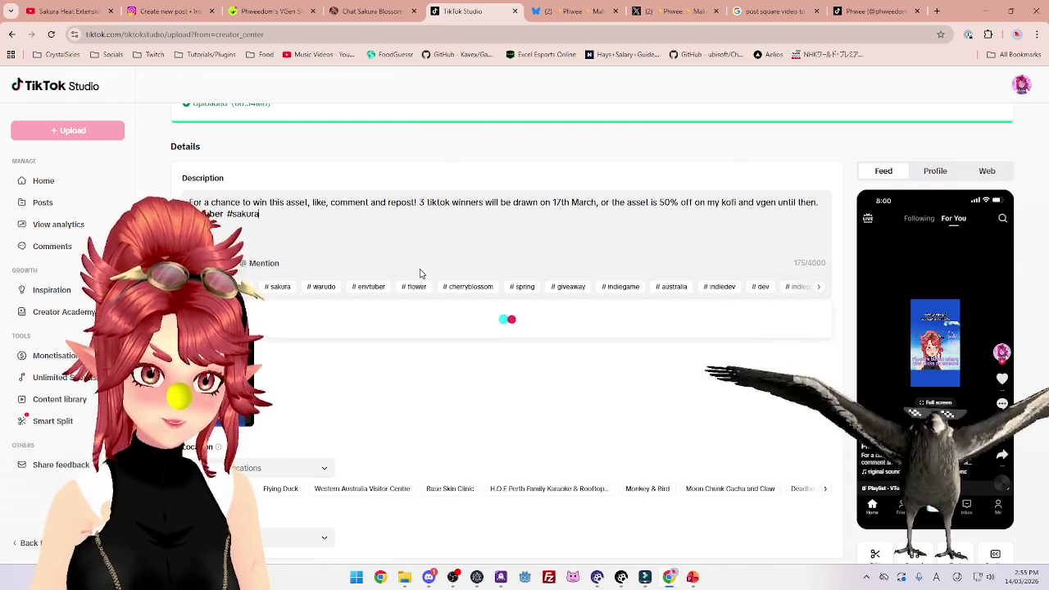
{"action": "type", "text": " #"}
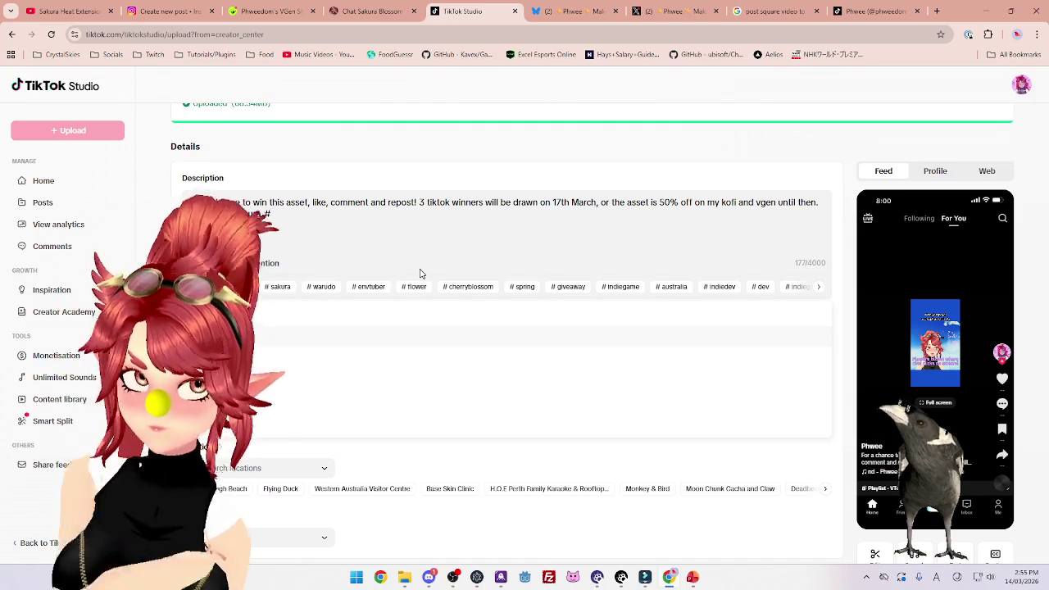
{"action": "type", "text": "spring"}
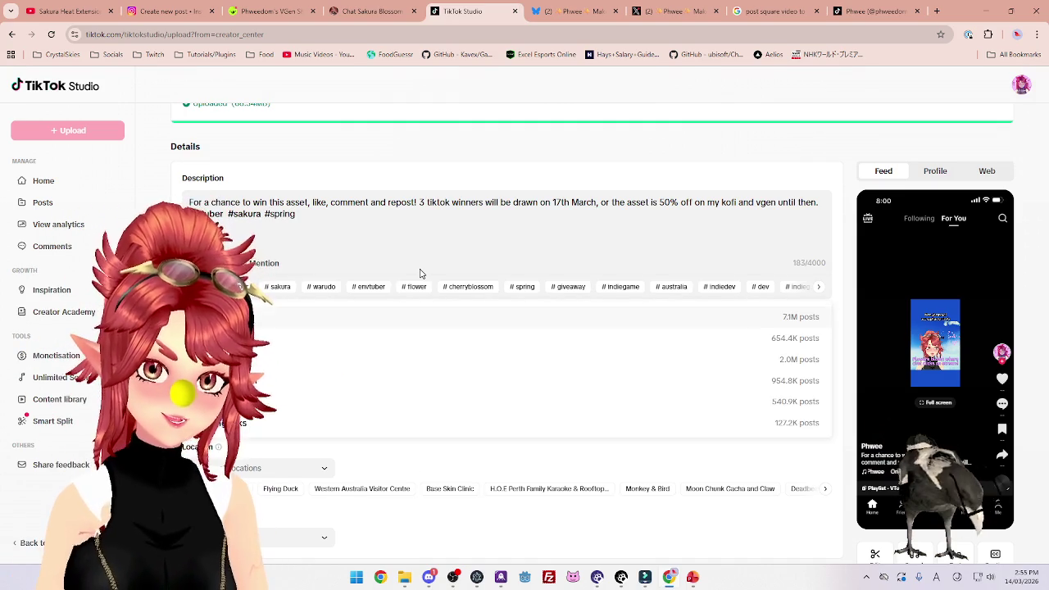
{"action": "type", "text": " #waru"}
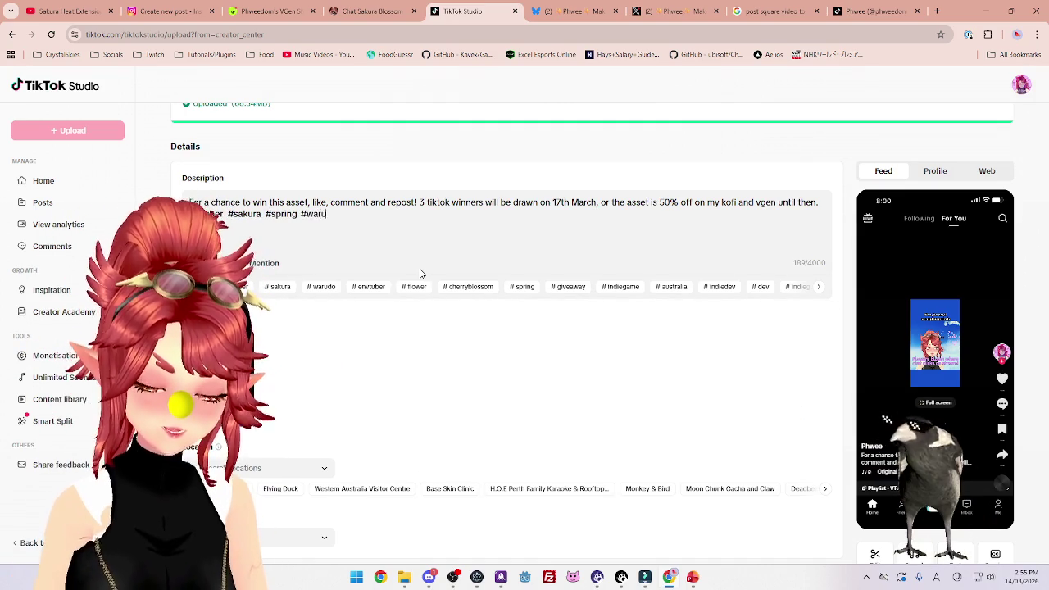
{"action": "type", "text": "do #"}
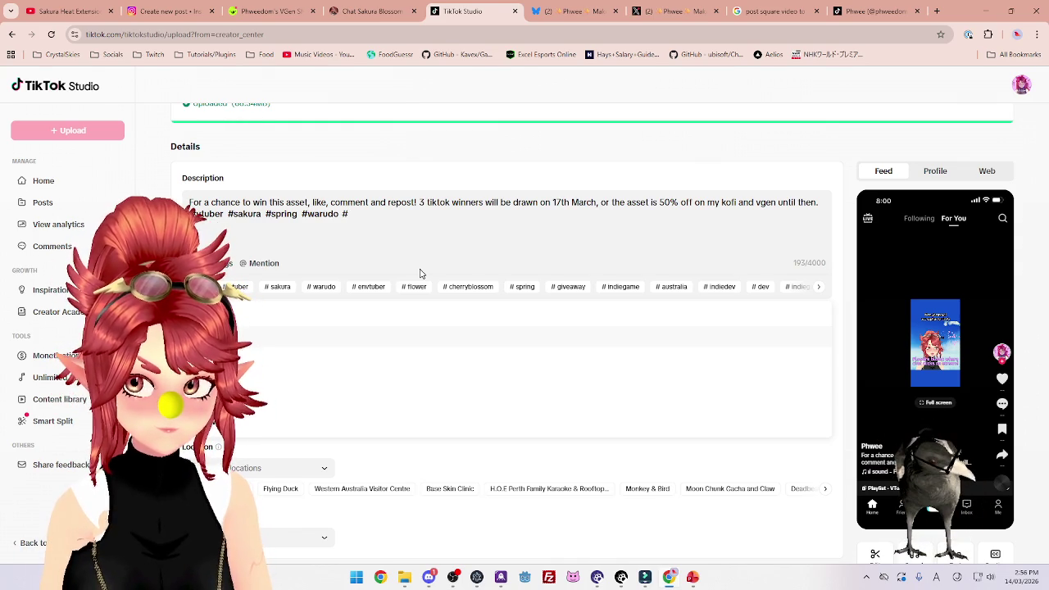
Add an #envtuber hashtag, then backspace it away so the line ends at #warudo.
{"action": "type", "text": "envtuber"}
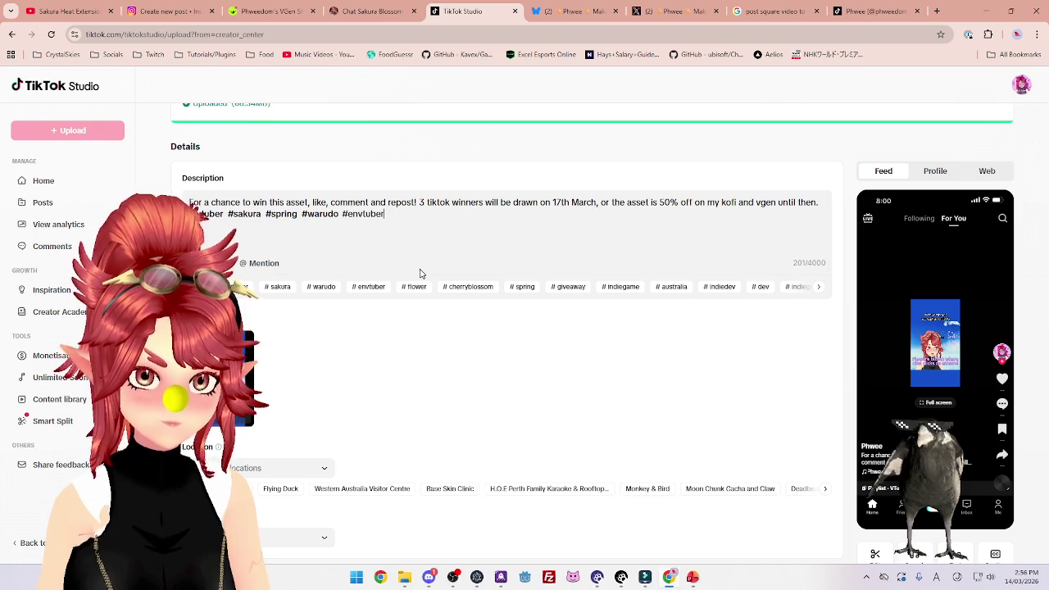
{"action": "key", "text": "BackSpace"}
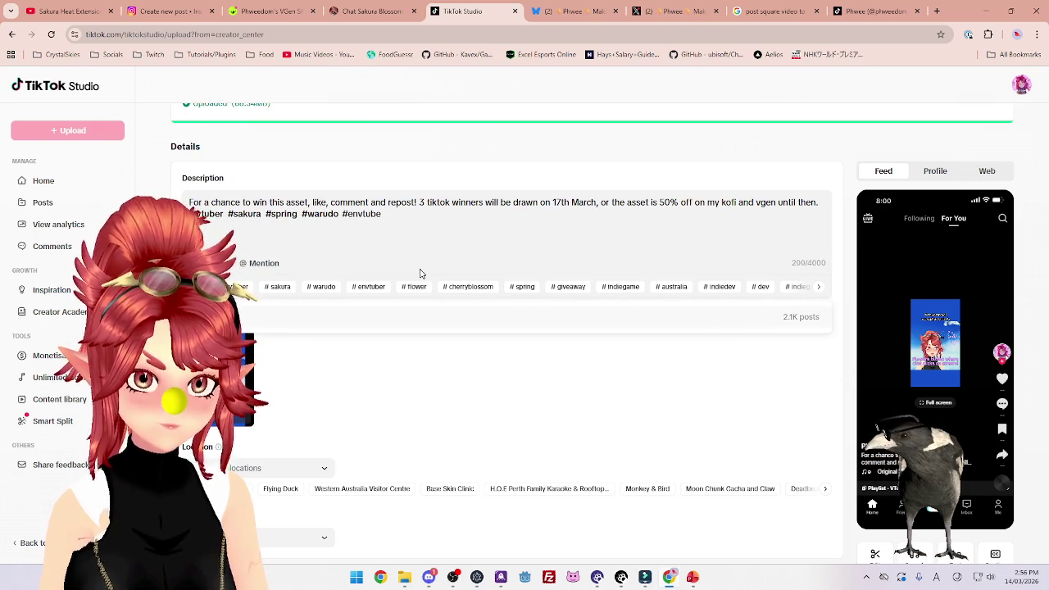
{"action": "key", "text": "BackSpace"}
{"action": "key", "text": "BackSpace"}
{"action": "key", "text": "BackSpace"}
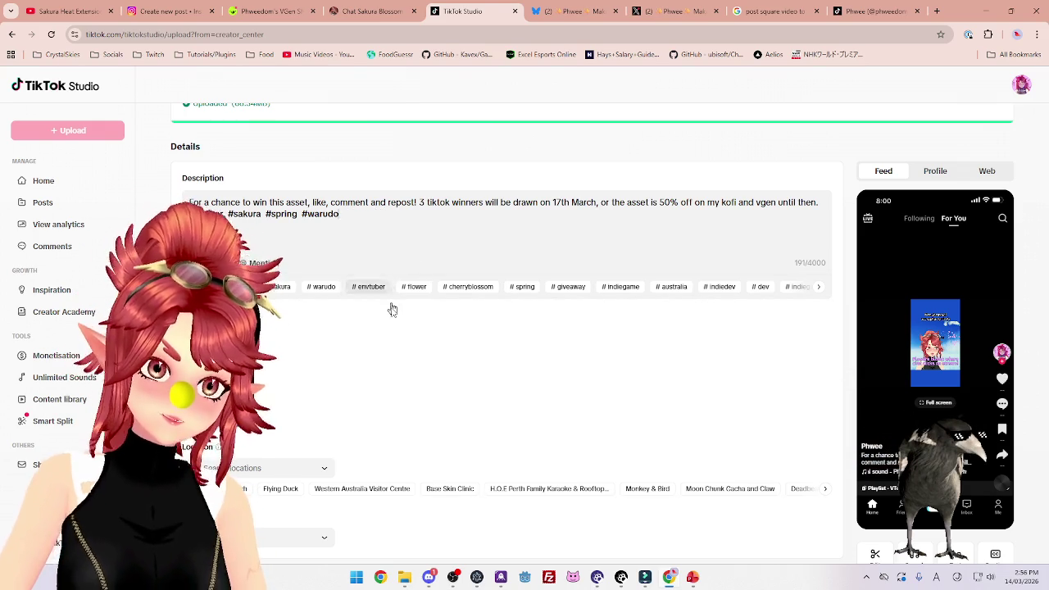
{"action": "scroll", "coordinate": [397, 344], "scroll_direction": "down", "scroll_amount": 5}
{"action": "scroll", "coordinate": [398, 410], "scroll_direction": "up", "scroll_amount": 5}
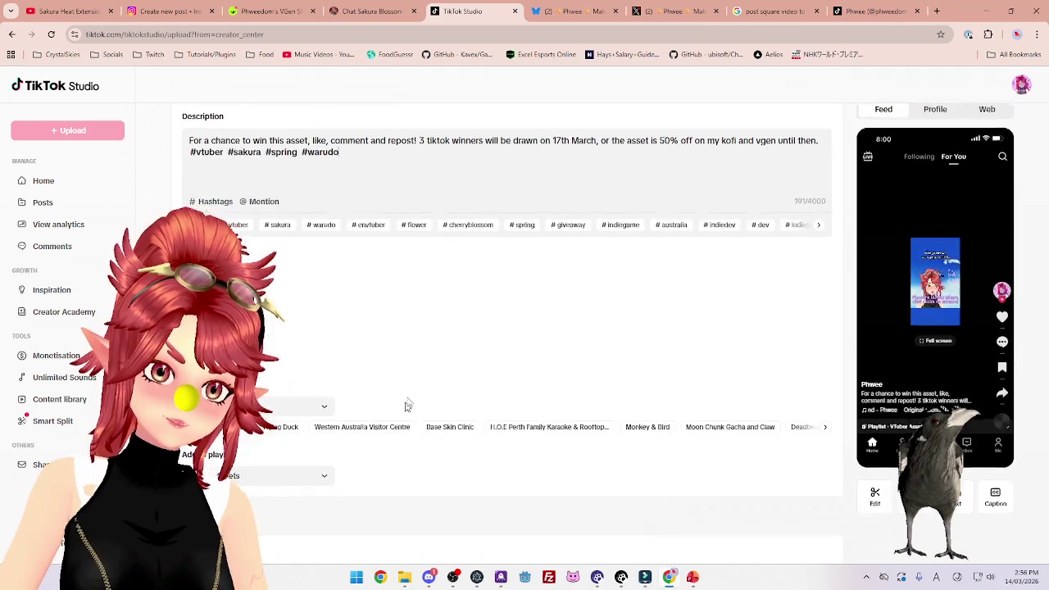
In the video editor, adjust the clip's audio volume to 0 dB, preview playback, and save.
{"action": "left_click_drag", "start_coordinate": [352, 162], "coordinate": [146, 120]}
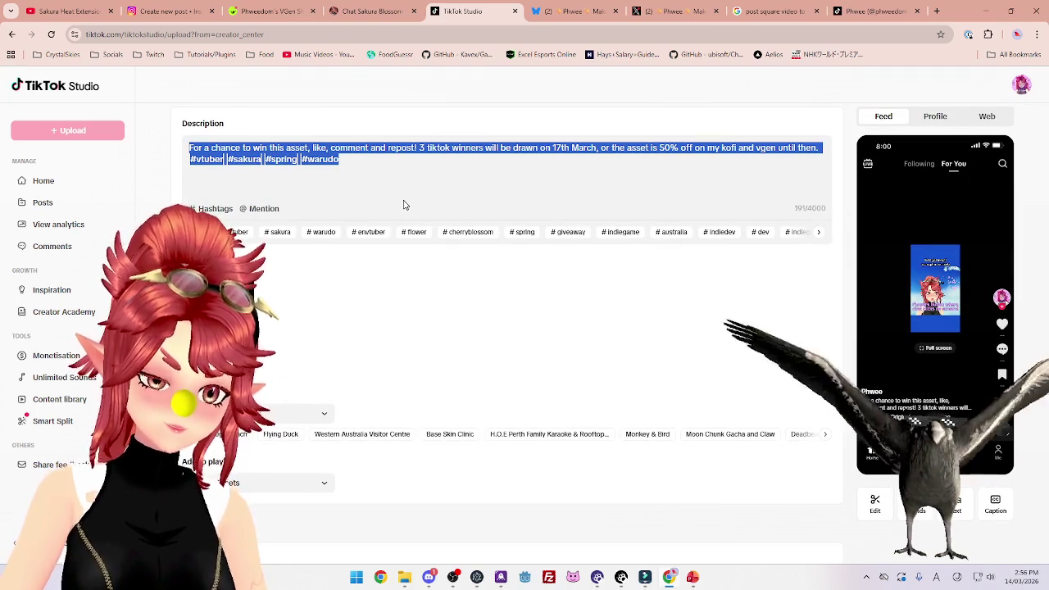
{"action": "left_click", "coordinate": [877, 506]}
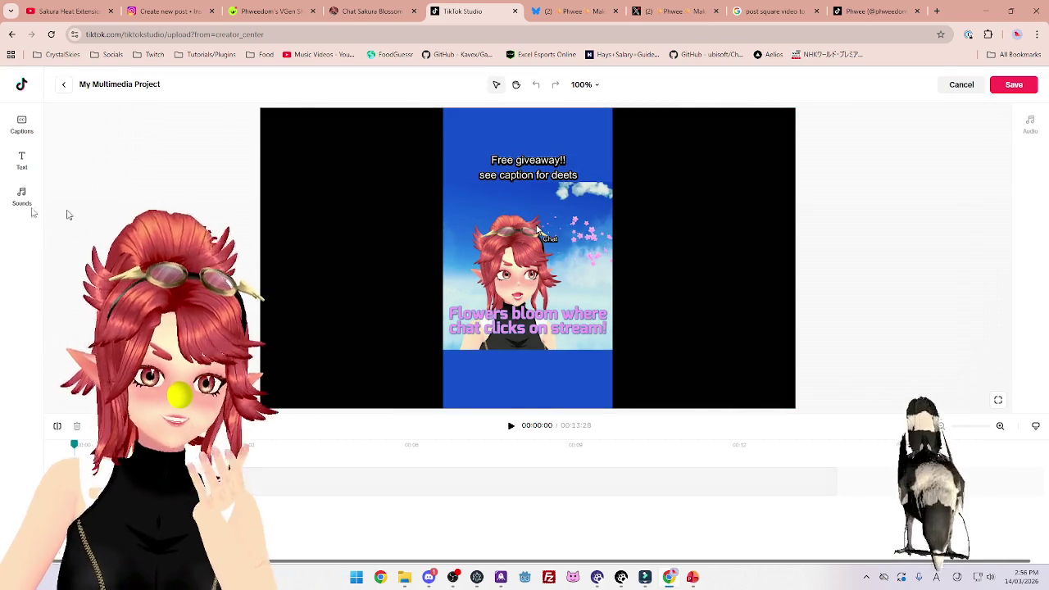
{"action": "left_click", "coordinate": [15, 201]}
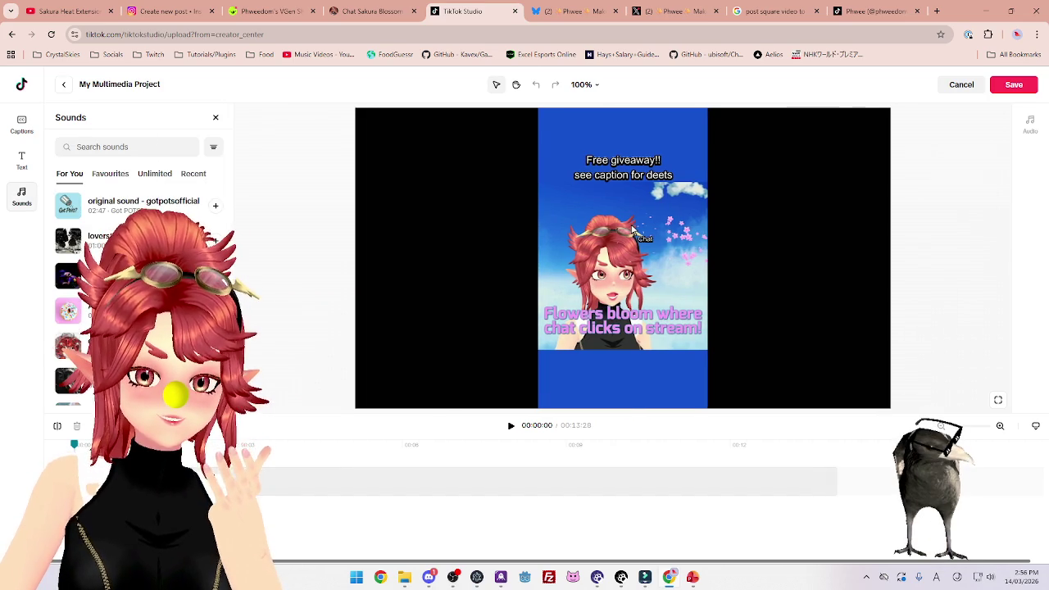
{"action": "left_click", "coordinate": [820, 188]}
{"action": "left_click_drag", "start_coordinate": [925, 167], "coordinate": [822, 168]}
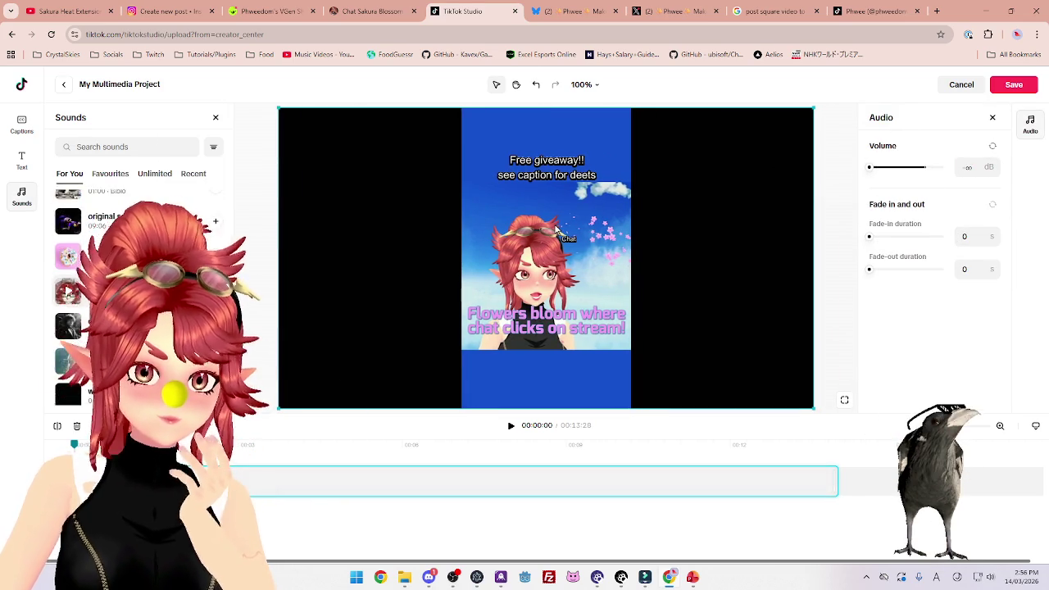
{"action": "scroll", "coordinate": [68, 286], "scroll_direction": "down", "scroll_amount": 3}
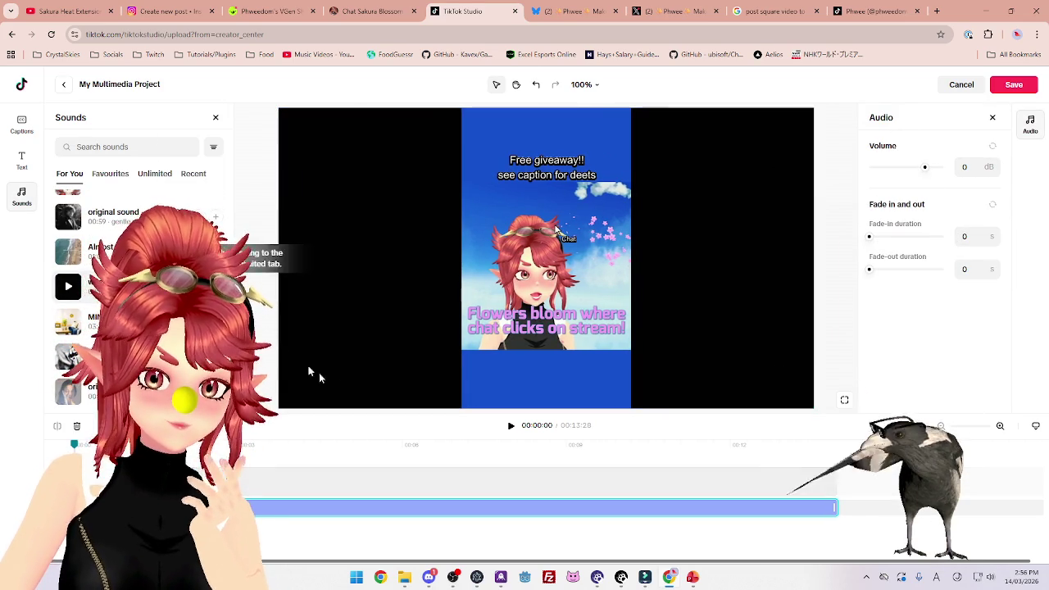
{"action": "left_click", "coordinate": [511, 426]}
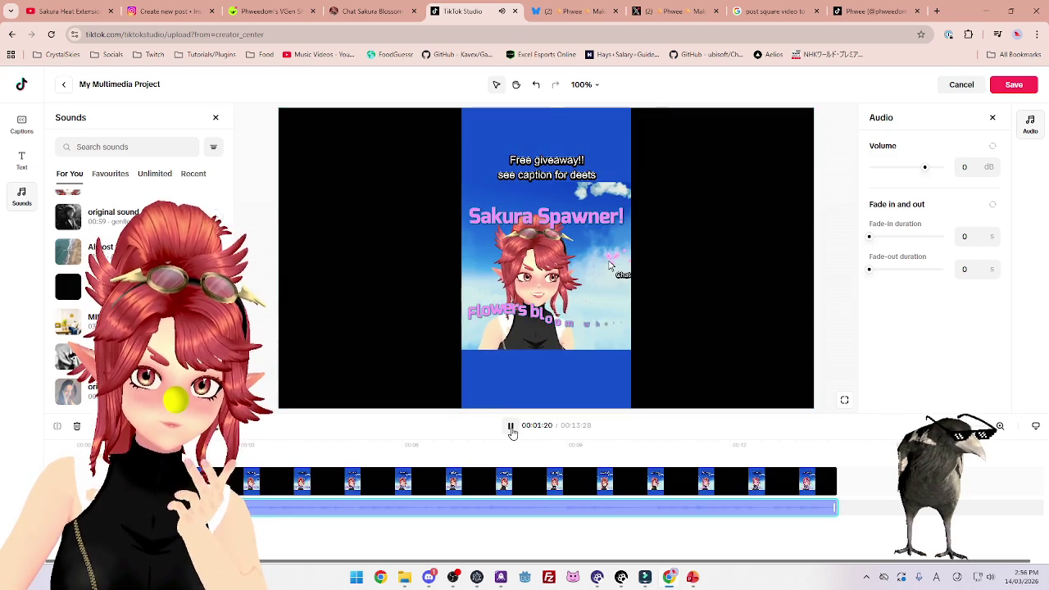
{"action": "left_click", "coordinate": [511, 426]}
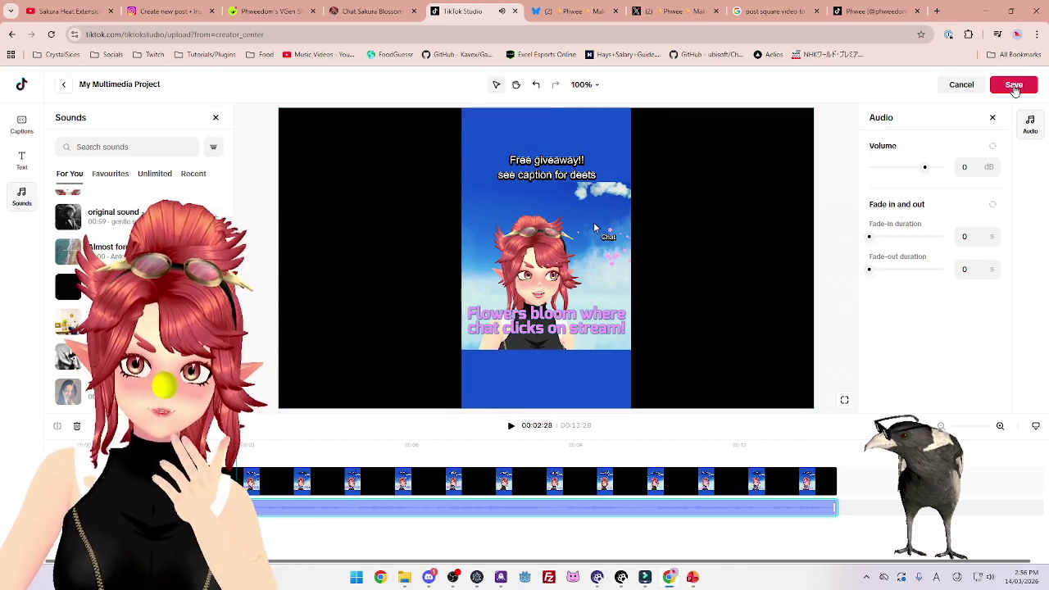
{"action": "left_click", "coordinate": [1013, 84]}
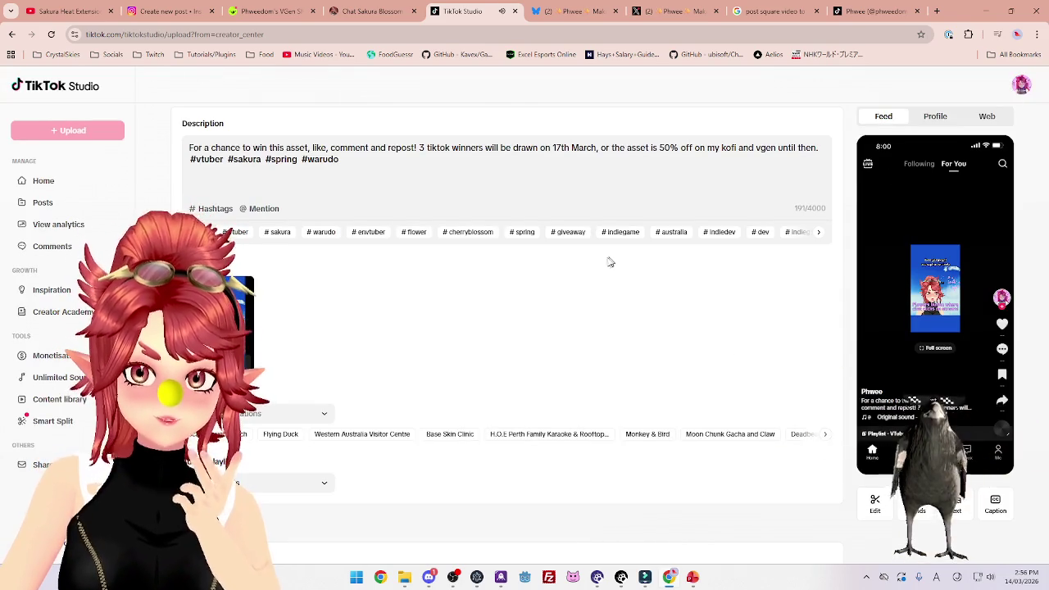
Post the sakura video, then delete SakuraHeatExtension_T1.mp4 from the Sakura Video folder.
{"action": "scroll", "coordinate": [331, 388], "scroll_direction": "down", "scroll_amount": 5}
{"action": "left_click", "coordinate": [257, 510]}
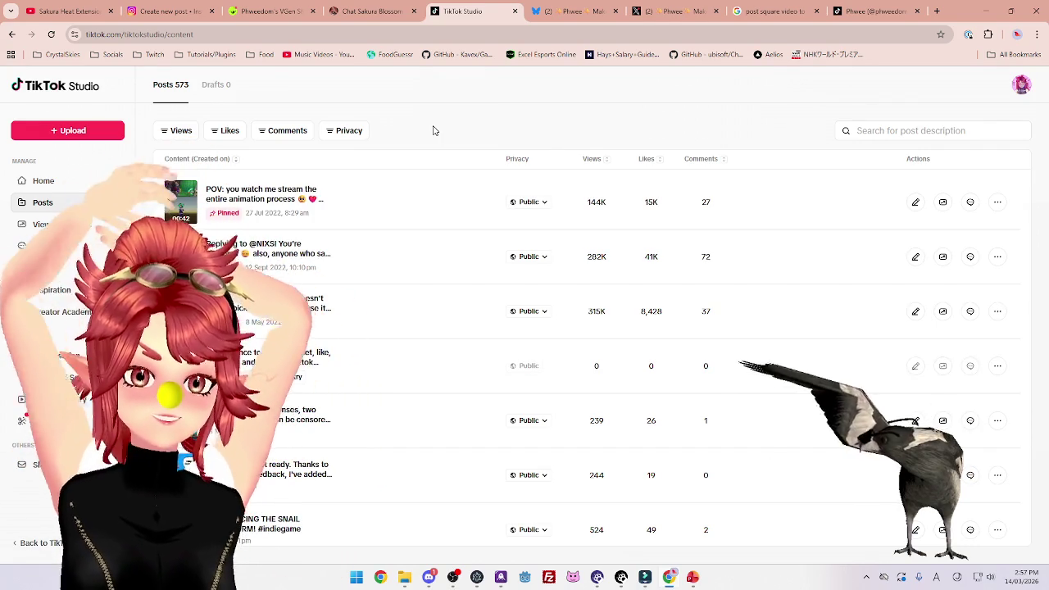
{"action": "left_click", "coordinate": [407, 578]}
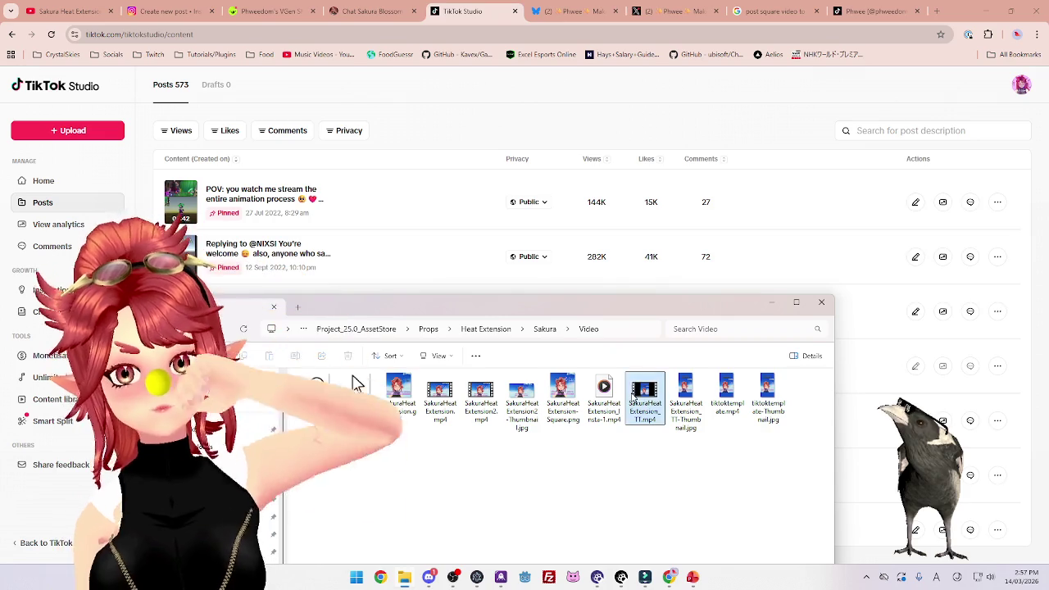
{"action": "key", "text": "Delete"}
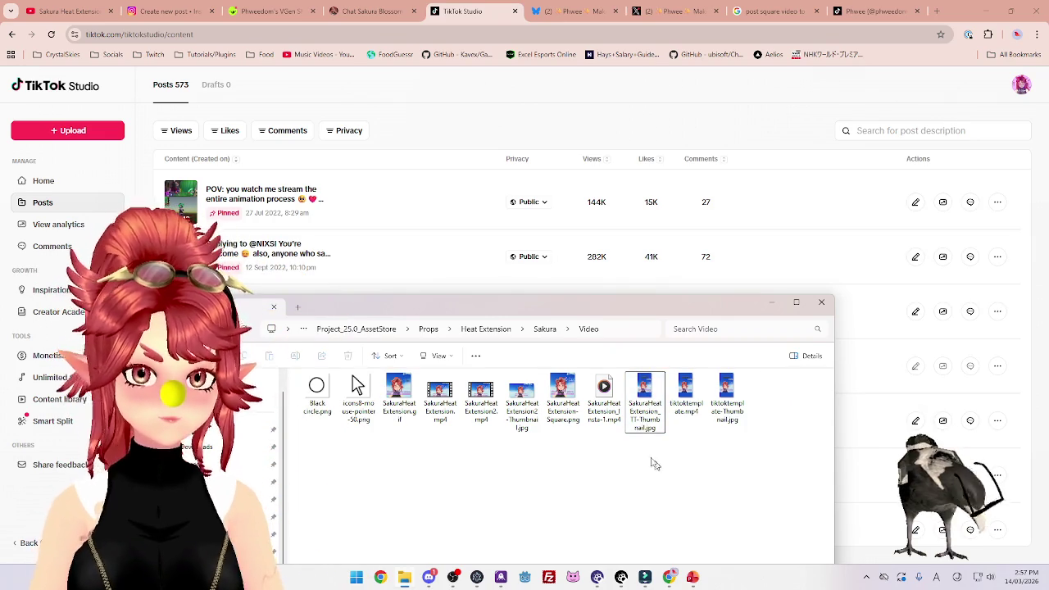
{"action": "left_click", "coordinate": [499, 101]}
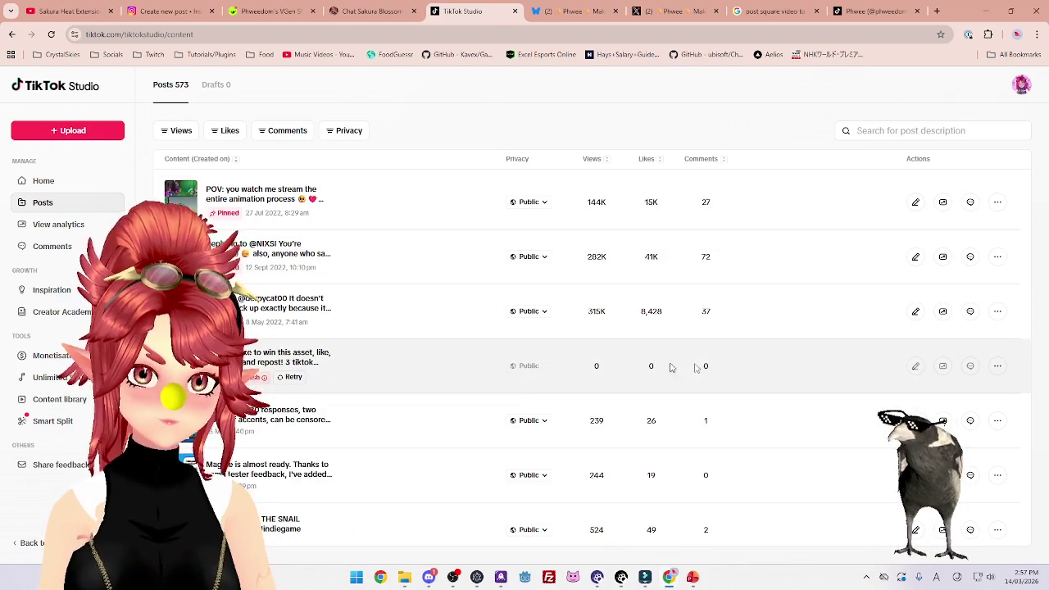
Delete the failed giveaway post from the Posts list.
{"action": "left_click", "coordinate": [998, 366]}
{"action": "left_click", "coordinate": [941, 413]}
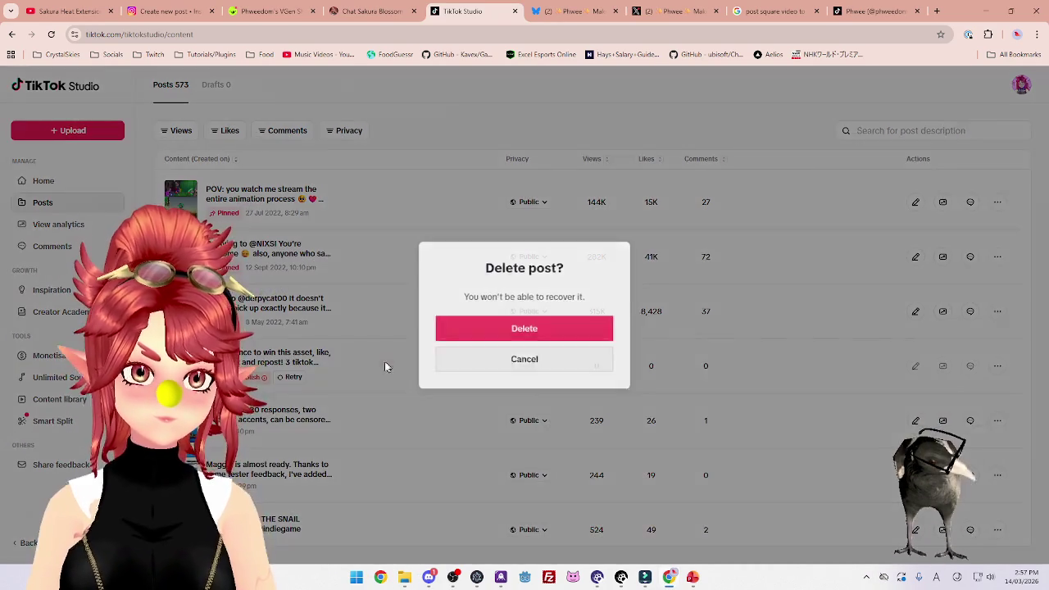
{"action": "left_click", "coordinate": [505, 329]}
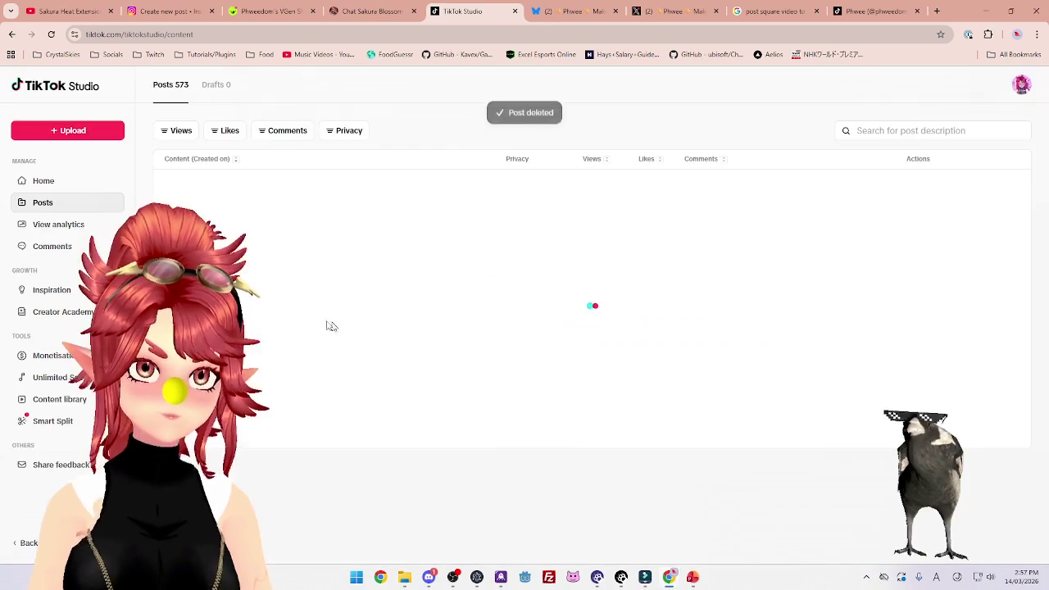
Upload tiktoktemplate.mp4 from the Sakura Video folder as a new video.
{"action": "left_click", "coordinate": [73, 132]}
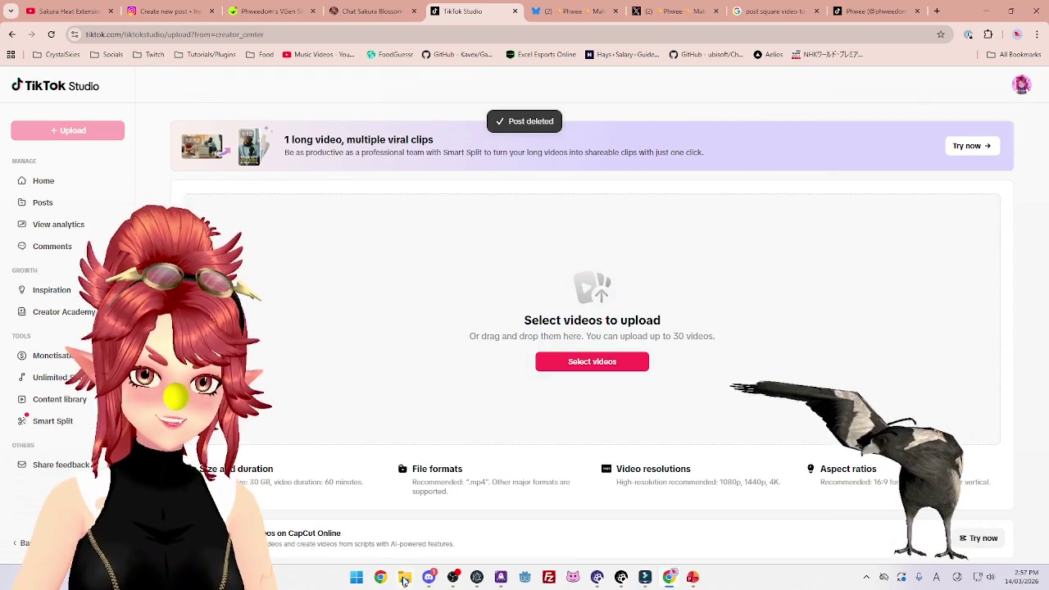
{"action": "left_click", "coordinate": [404, 581]}
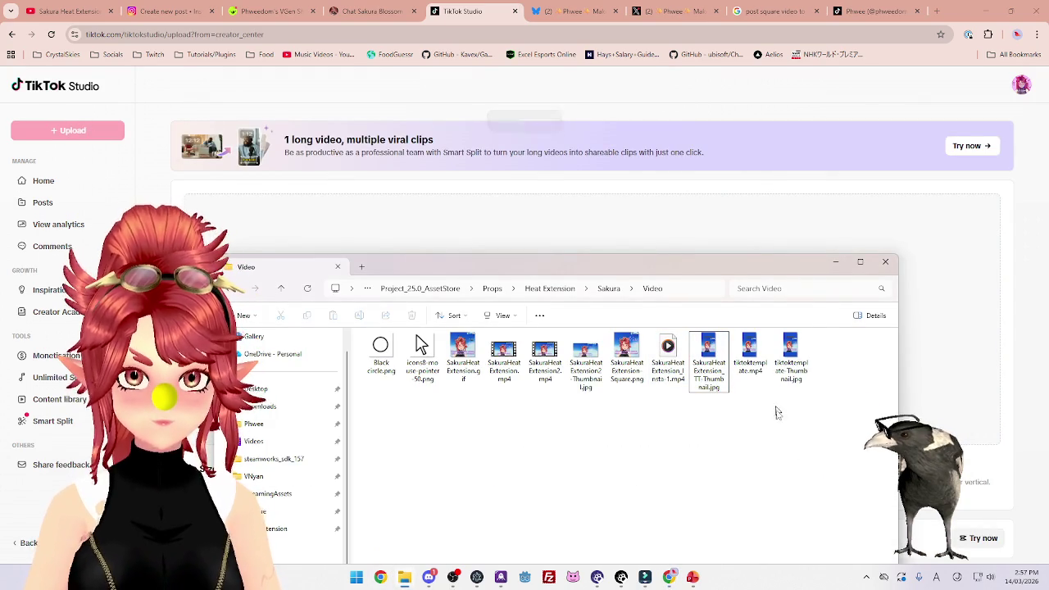
{"action": "left_click", "coordinate": [748, 351]}
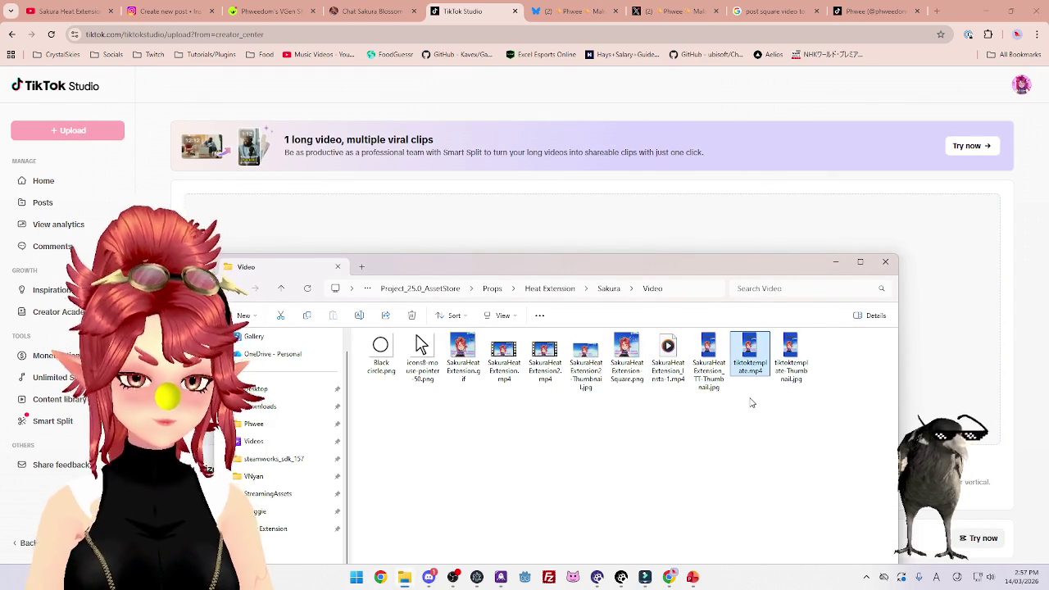
{"action": "mouse_move", "coordinate": [748, 353]}
{"action": "left_mouse_down"}
{"action": "mouse_move", "coordinate": [731, 305]}
{"action": "mouse_move", "coordinate": [660, 237]}
{"action": "left_mouse_up"}
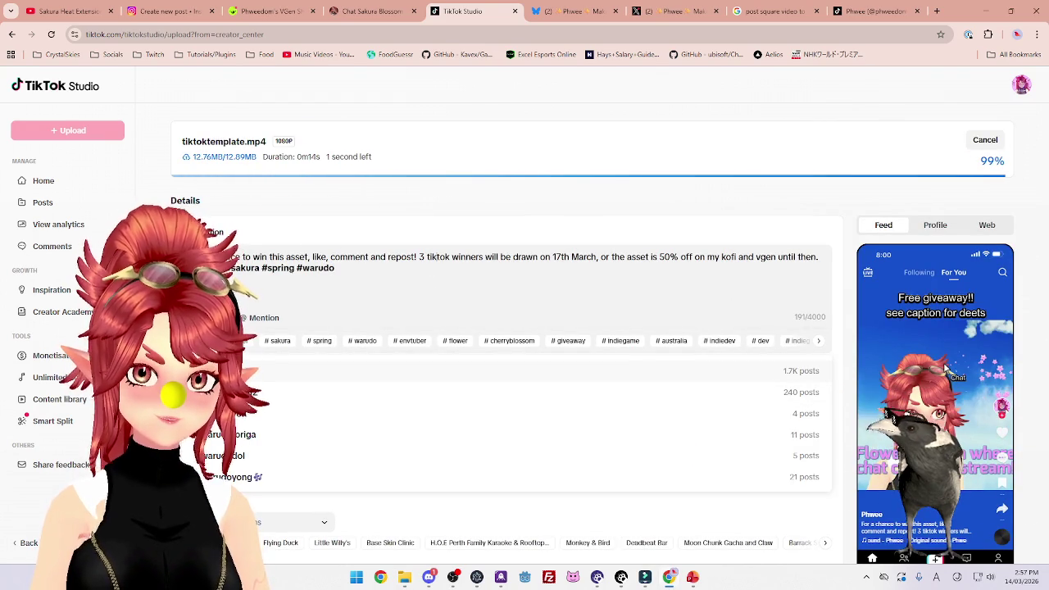
{"action": "scroll", "coordinate": [351, 443], "scroll_direction": "down", "scroll_amount": 2}
Add the Lazy sound beneath the giveaway video clip in the editor and save the edit.
{"action": "scroll", "coordinate": [345, 435], "scroll_direction": "down", "scroll_amount": 1}
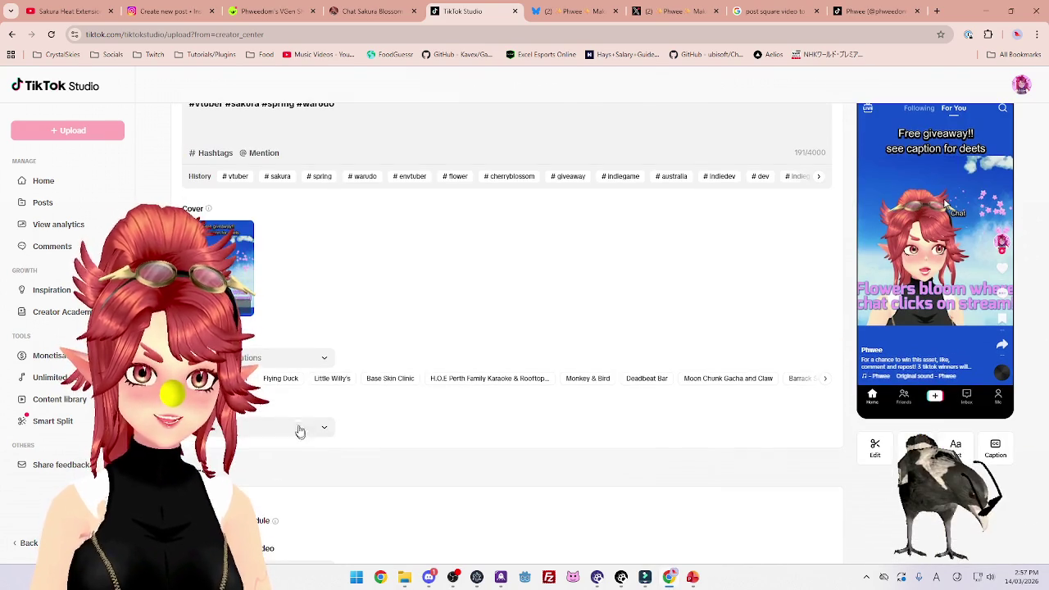
{"action": "left_click", "coordinate": [875, 448]}
{"action": "left_click", "coordinate": [23, 200]}
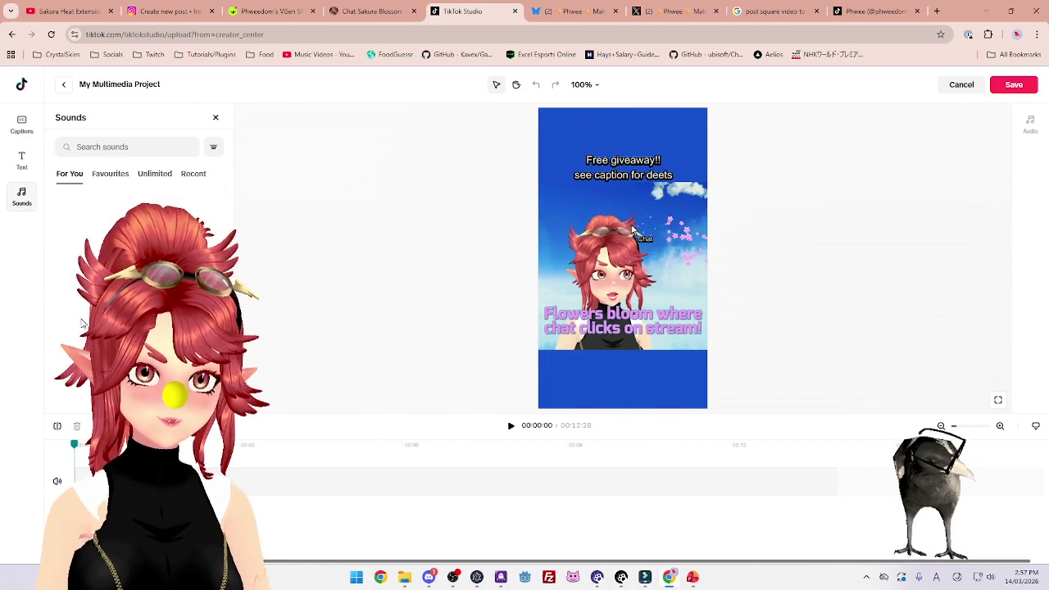
{"action": "left_click", "coordinate": [635, 186]}
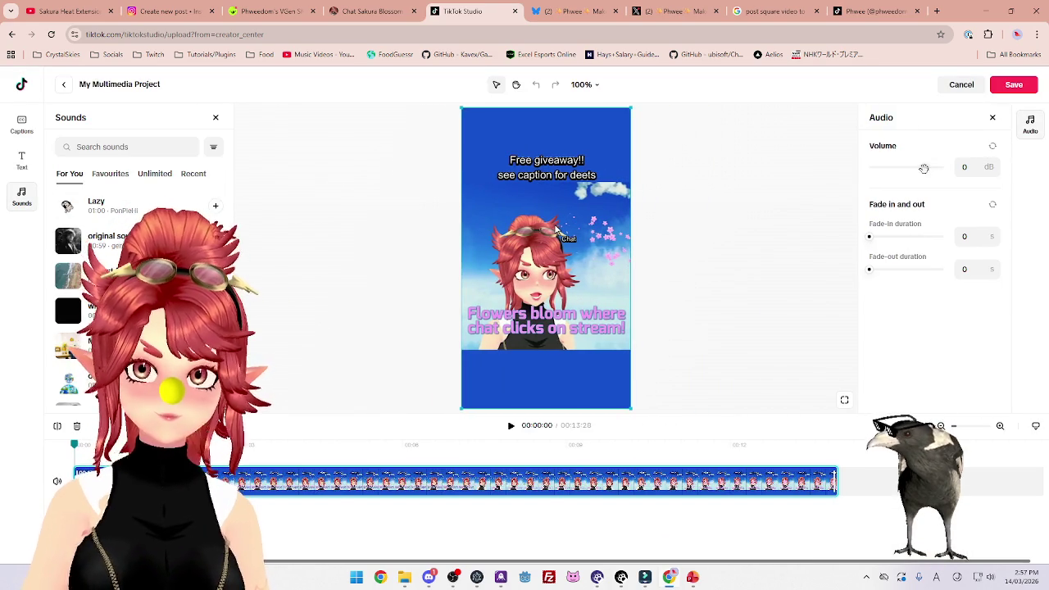
{"action": "left_click", "coordinate": [216, 205]}
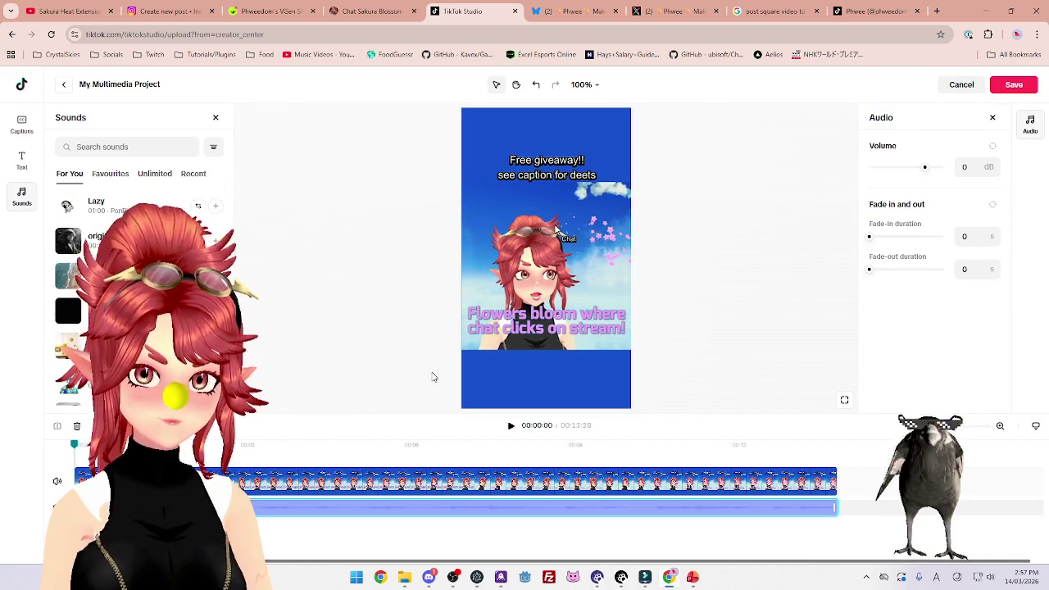
{"action": "left_click", "coordinate": [1016, 86]}
{"action": "scroll", "coordinate": [481, 302], "scroll_direction": "down", "scroll_amount": 3}
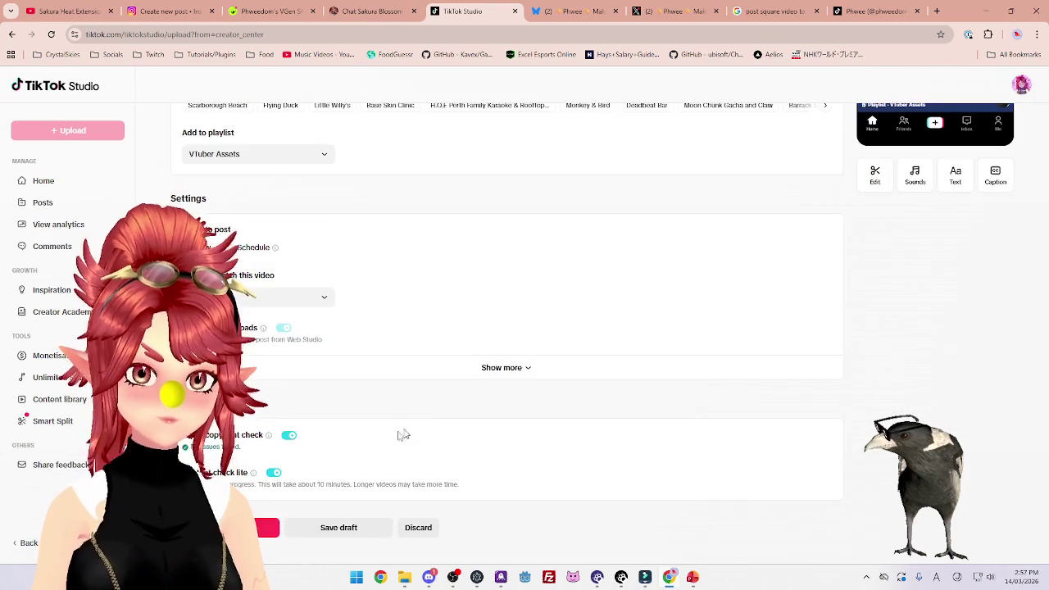
Post the giveaway video, choosing Post now before the video check finishes.
{"action": "left_click", "coordinate": [264, 528]}
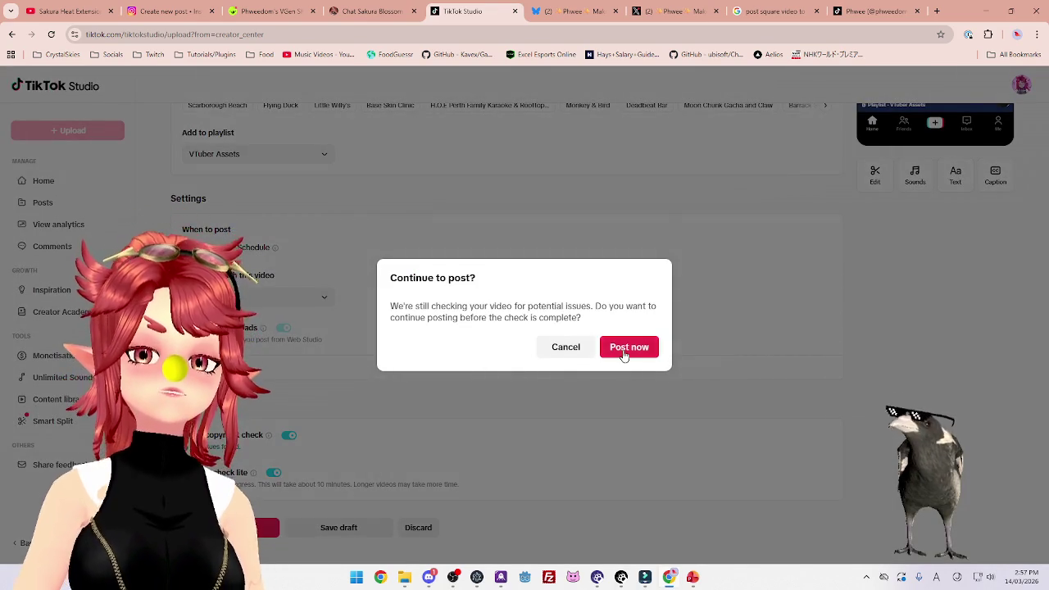
{"action": "left_click", "coordinate": [624, 353]}
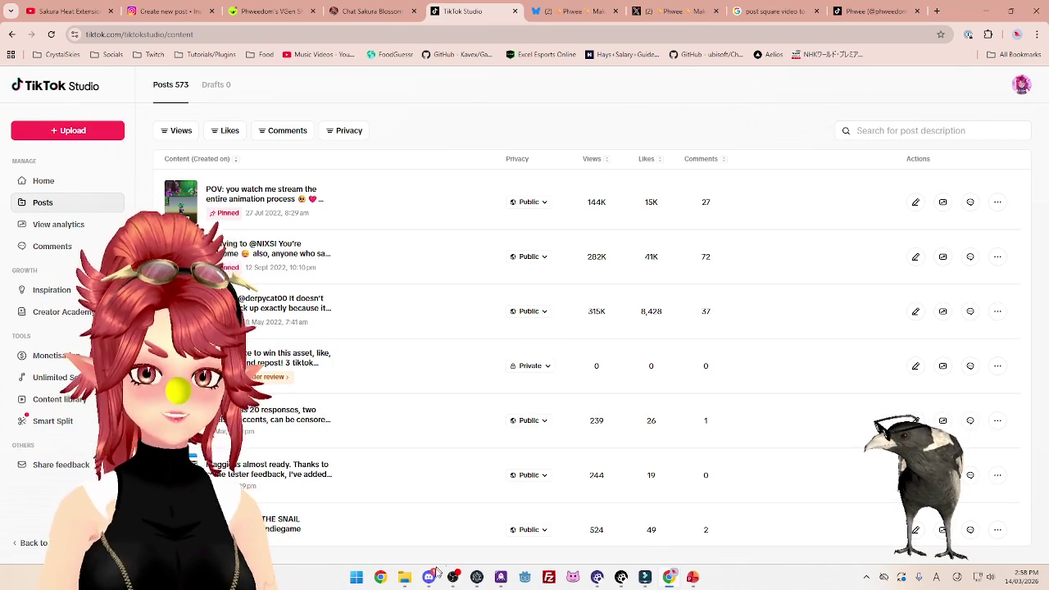
Bring the Suvi's Cookie Hideout Discord window to the front and maximise it.
{"action": "mouse_move", "coordinate": [436, 578]}
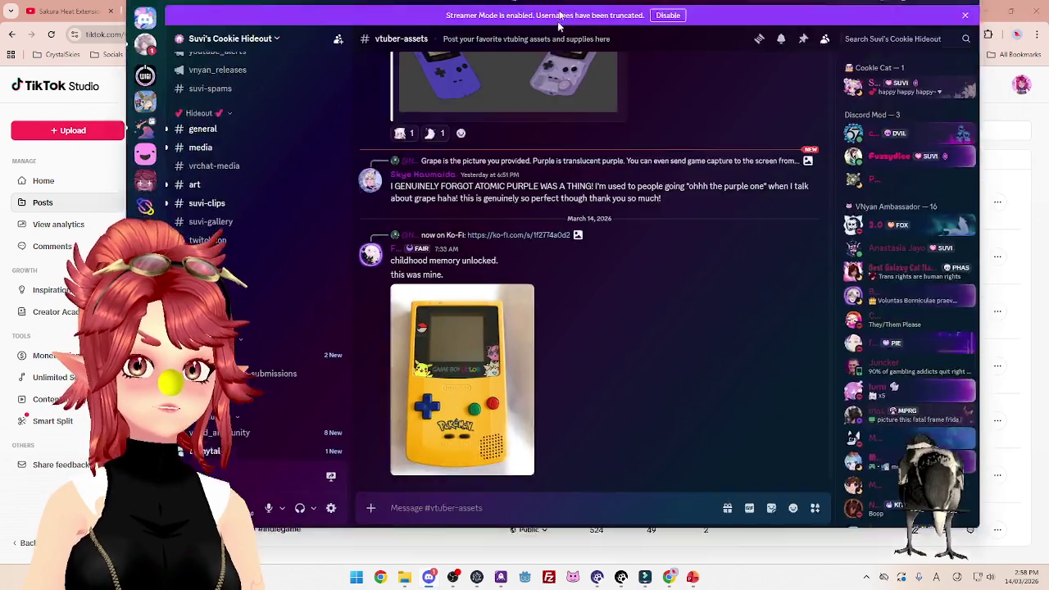
{"action": "key", "text": "alt+Tab"}
{"action": "left_click", "coordinate": [924, 91]}
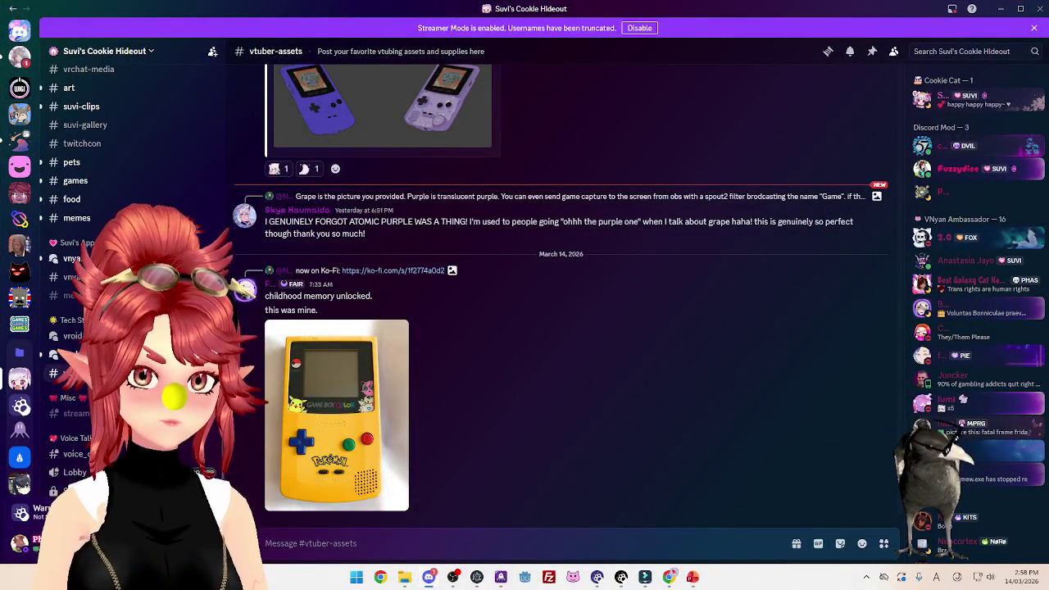
Paste StickyBot's posting template into a new #vnyan-resource-submissions message and start the name with 'Sakura'.
{"action": "left_click", "coordinate": [72, 277]}
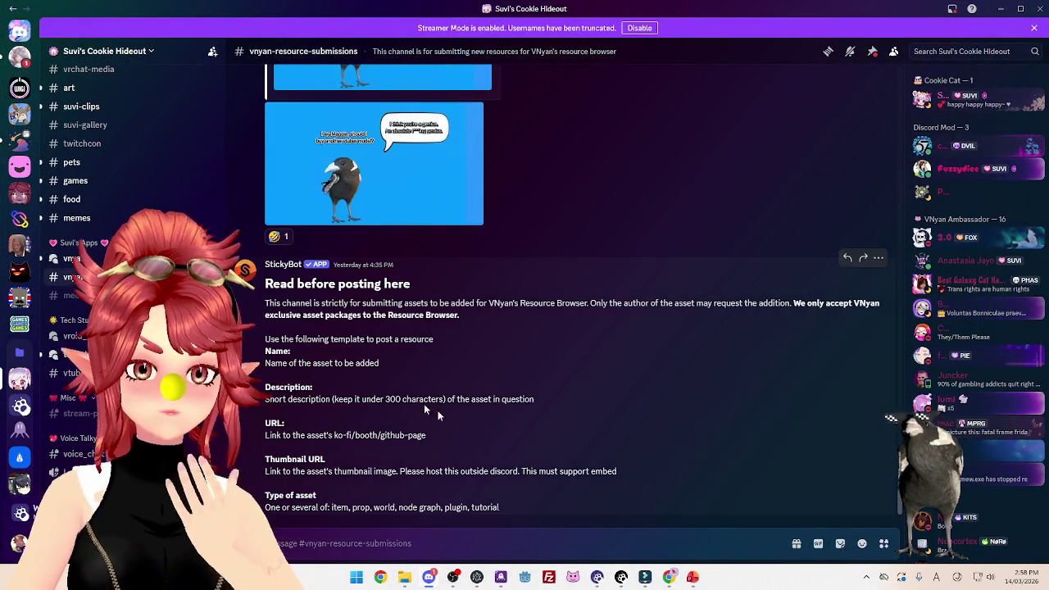
{"action": "mouse_move", "coordinate": [510, 507]}
{"action": "left_mouse_down"}
{"action": "mouse_move", "coordinate": [267, 386]}
{"action": "mouse_move", "coordinate": [266, 341]}
{"action": "mouse_move", "coordinate": [265, 351]}
{"action": "left_mouse_up"}
{"action": "key", "text": "ctrl+c"}
{"action": "left_click", "coordinate": [393, 544]}
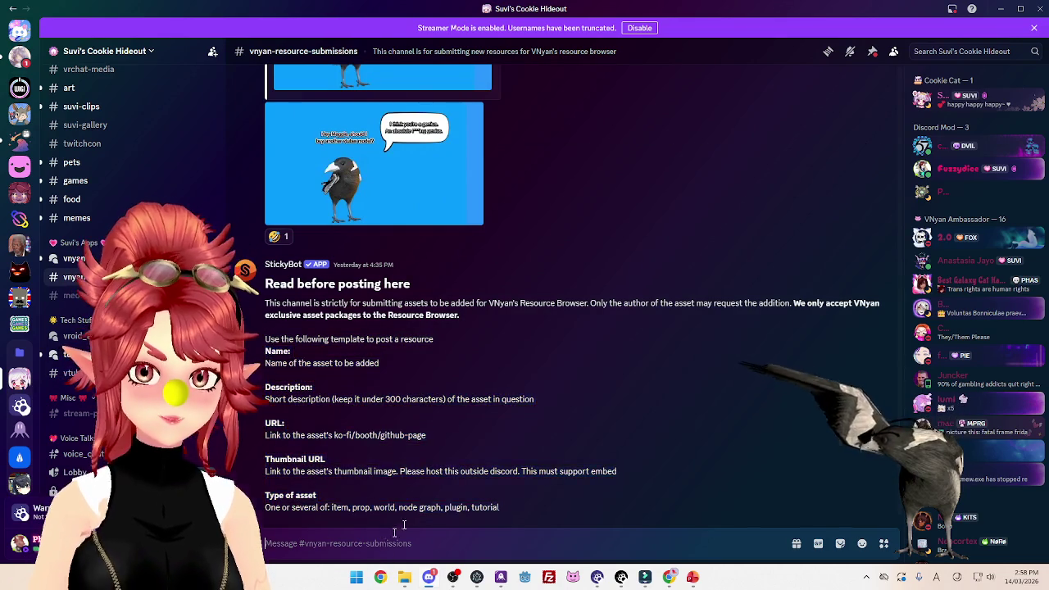
{"action": "key", "text": "ctrl+v"}
{"action": "left_click_drag", "start_coordinate": [380, 399], "coordinate": [259, 395]}
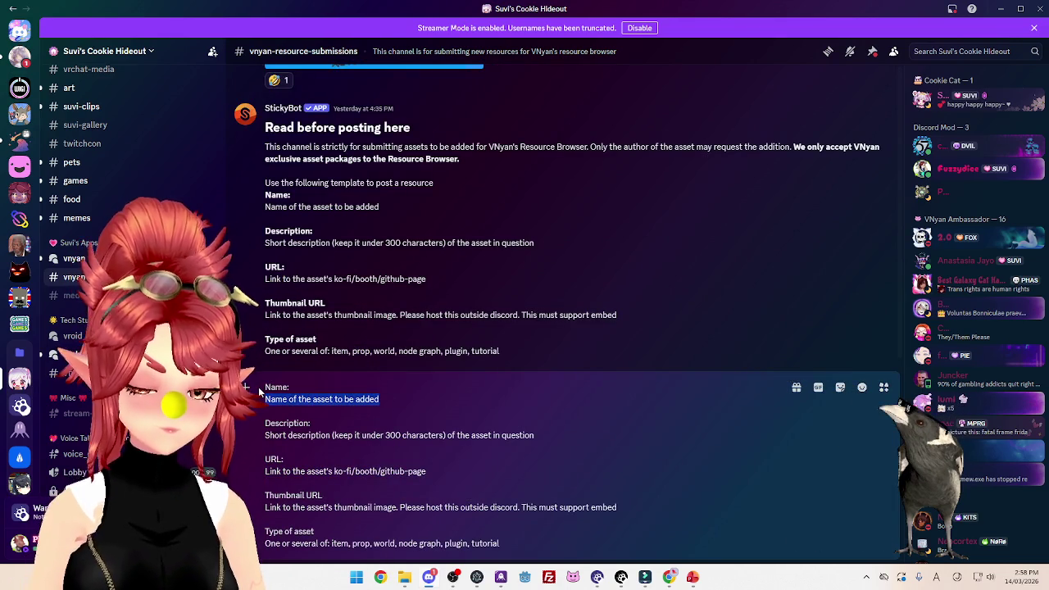
{"action": "type", "text": "Sakura"}
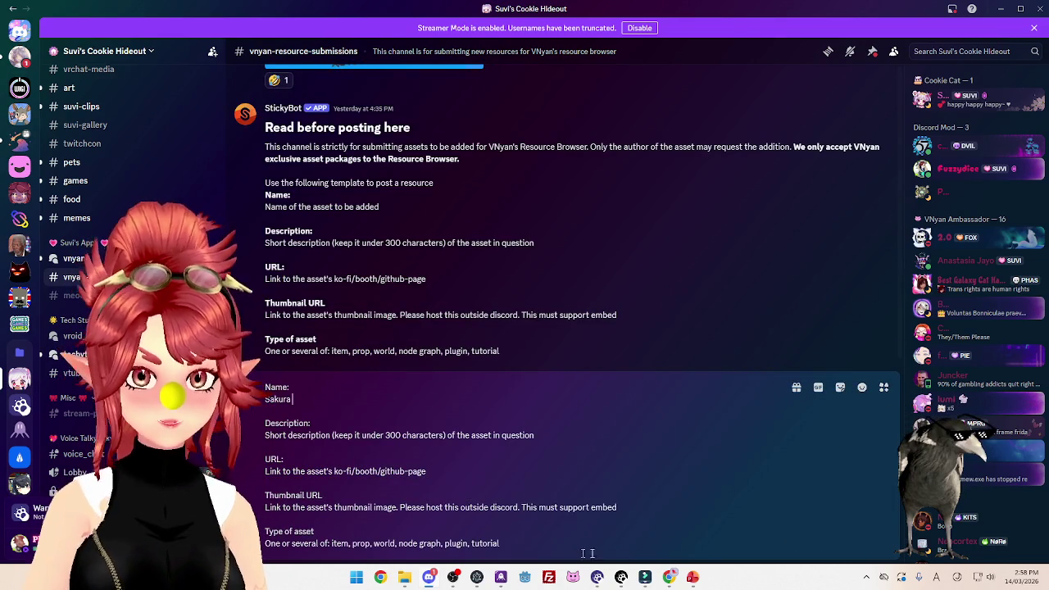
Check the Phweedom VGen shop and complete the asset name as 'Chat Sakura Blossom Spawner'.
{"action": "left_click", "coordinate": [670, 577]}
{"action": "left_click", "coordinate": [263, 13]}
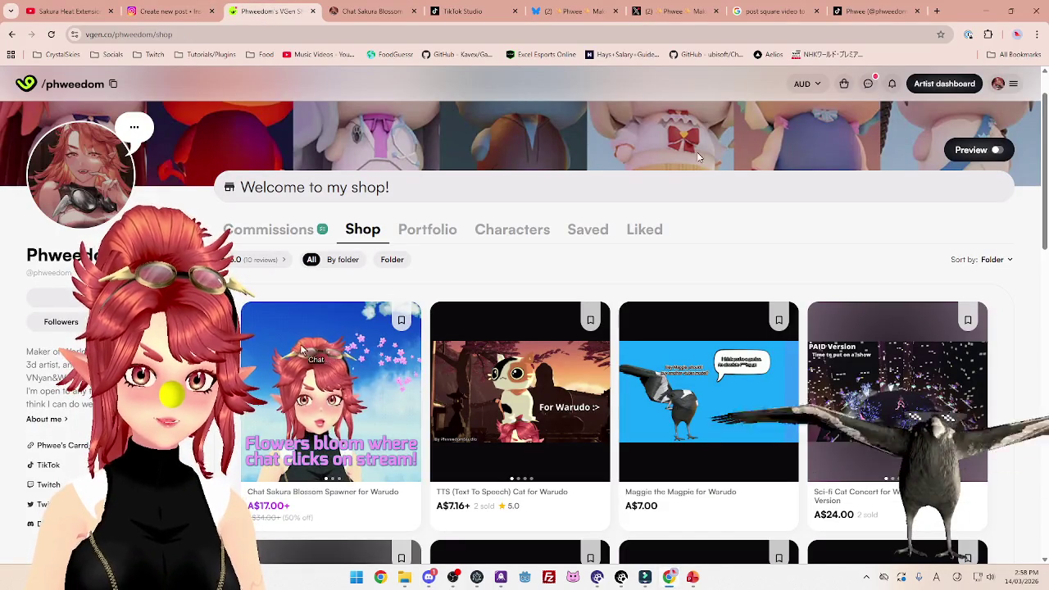
{"action": "left_click", "coordinate": [986, 11]}
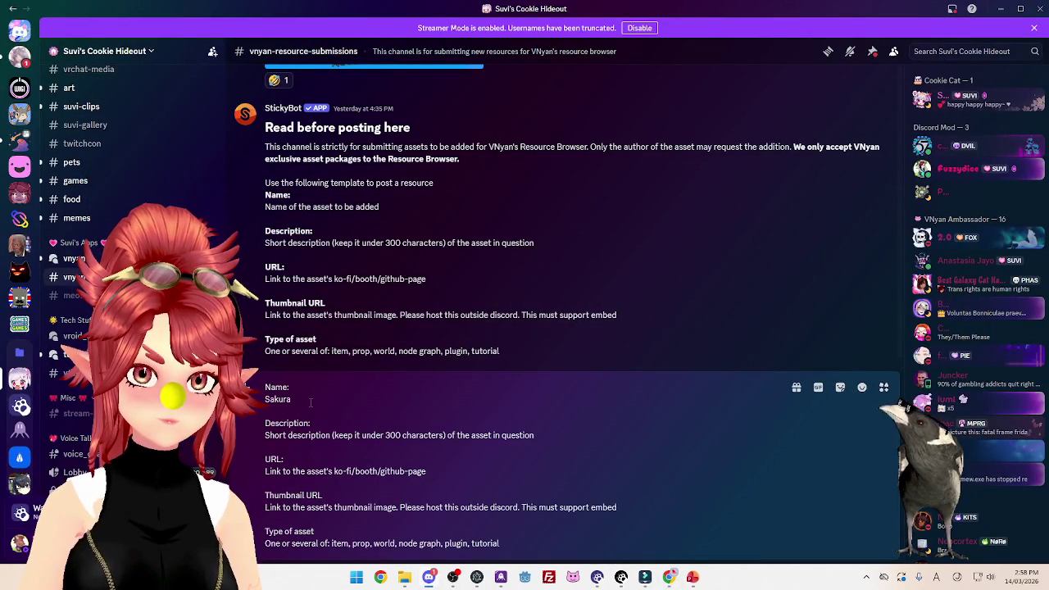
{"action": "type", "text": "Chat"}
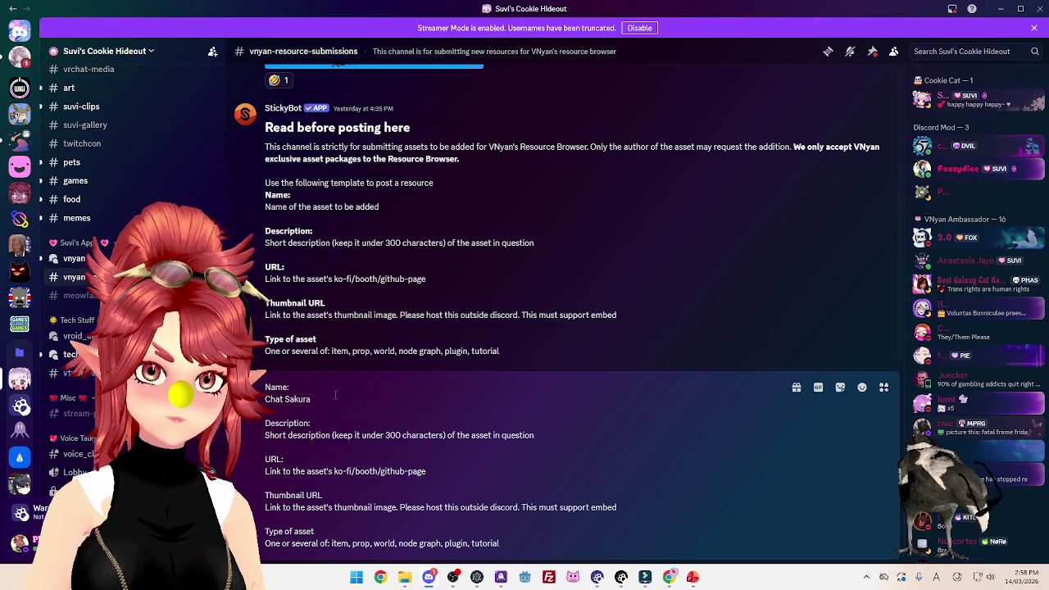
{"action": "left_click", "coordinate": [335, 396]}
{"action": "type", "text": "Blossom S"}
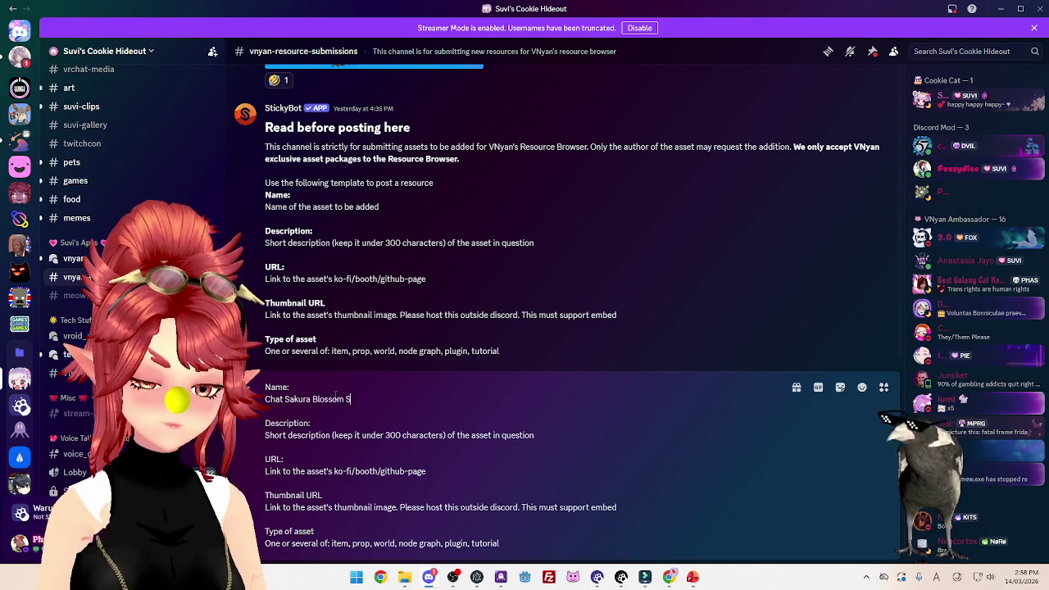
{"action": "type", "text": "pawner"}
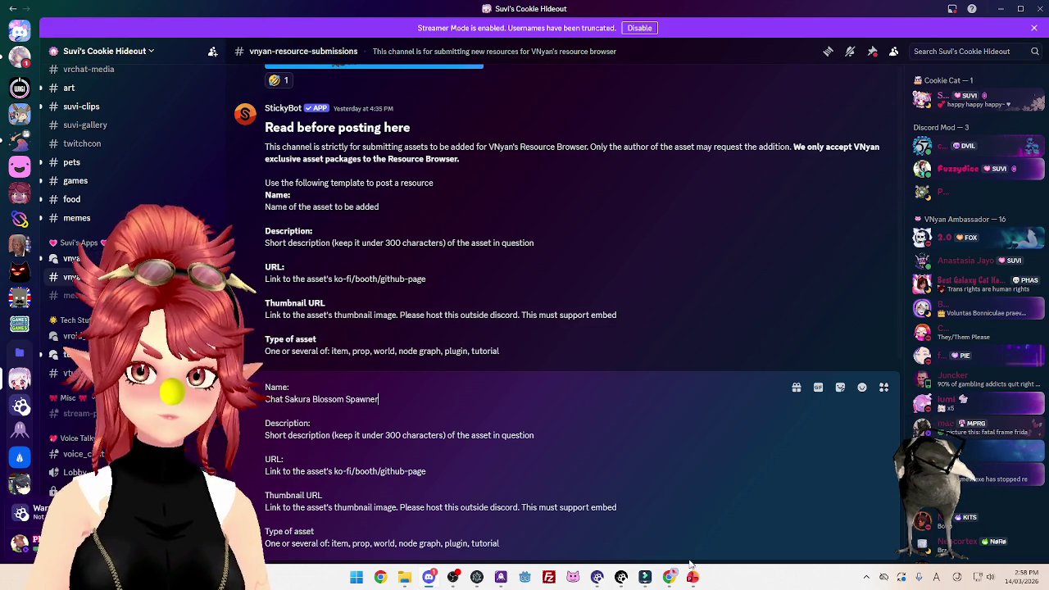
Read the Chat Sakura Blossom Spawner product description, then delete the Discord draft message.
{"action": "left_click", "coordinate": [669, 578]}
{"action": "left_click", "coordinate": [328, 393]}
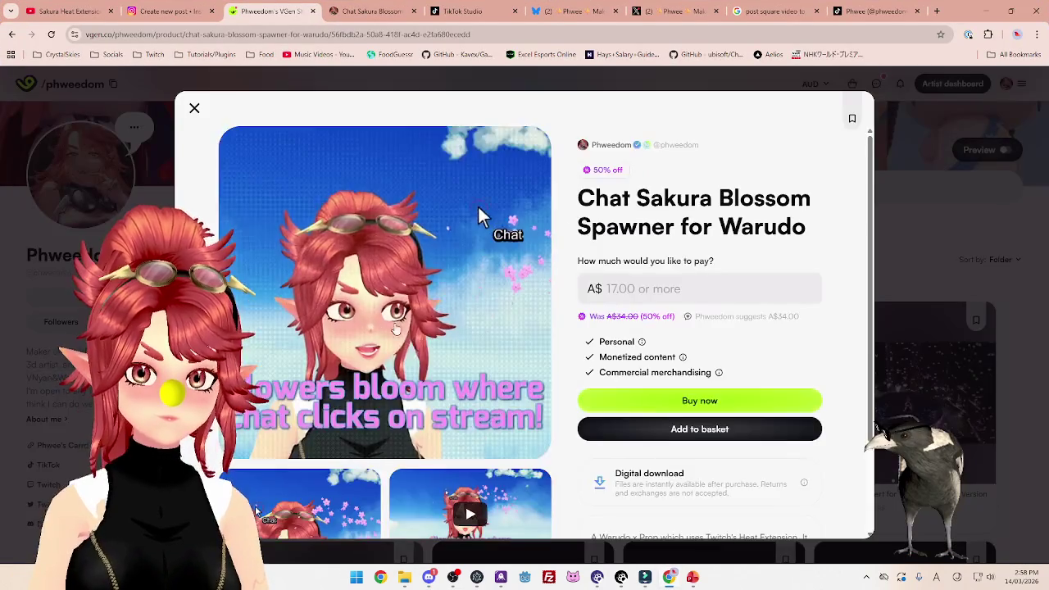
{"action": "scroll", "coordinate": [481, 328], "scroll_direction": "down", "scroll_amount": 1}
{"action": "left_click", "coordinate": [699, 491]}
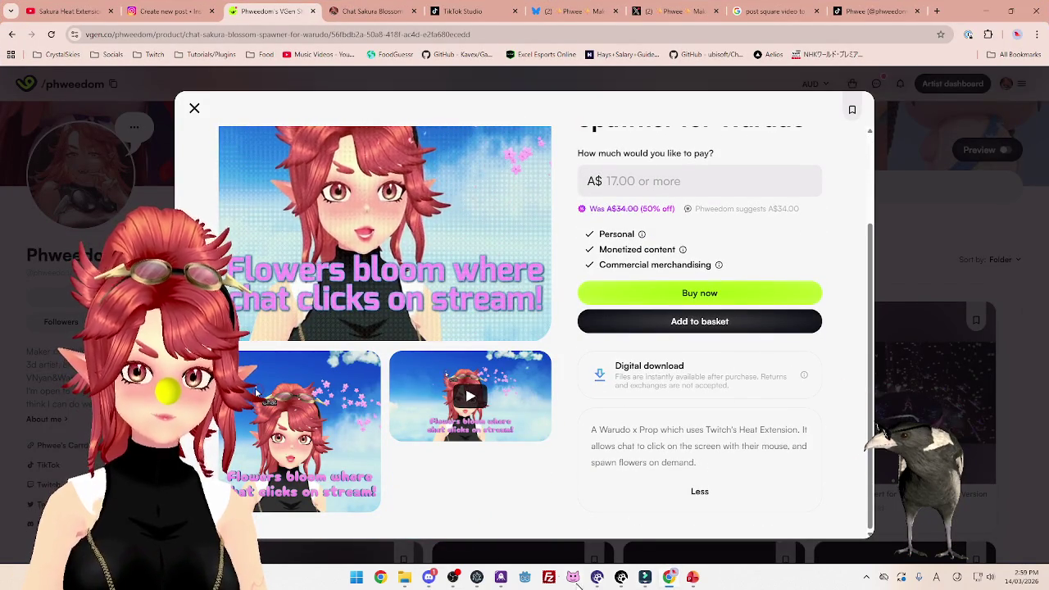
{"action": "left_click", "coordinate": [429, 577]}
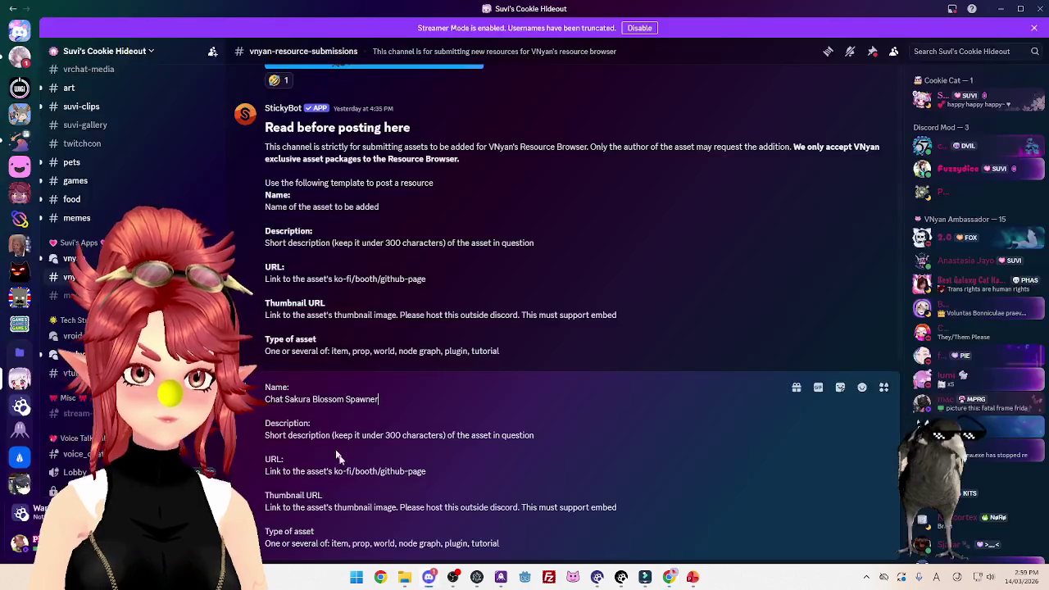
{"action": "mouse_move", "coordinate": [531, 533]}
{"action": "left_mouse_down"}
{"action": "mouse_move", "coordinate": [270, 529]}
{"action": "mouse_move", "coordinate": [265, 386]}
{"action": "left_mouse_up"}
{"action": "key", "text": "BackSpace"}
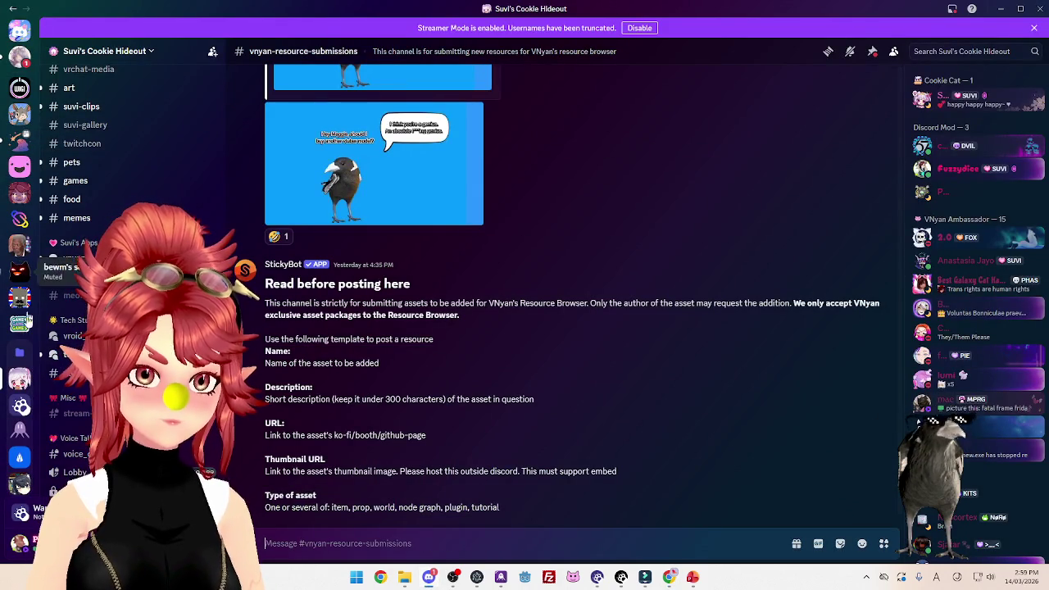
Switch to the Warudo server's showcase channel and scroll through its posts.
{"action": "left_click", "coordinate": [20, 405]}
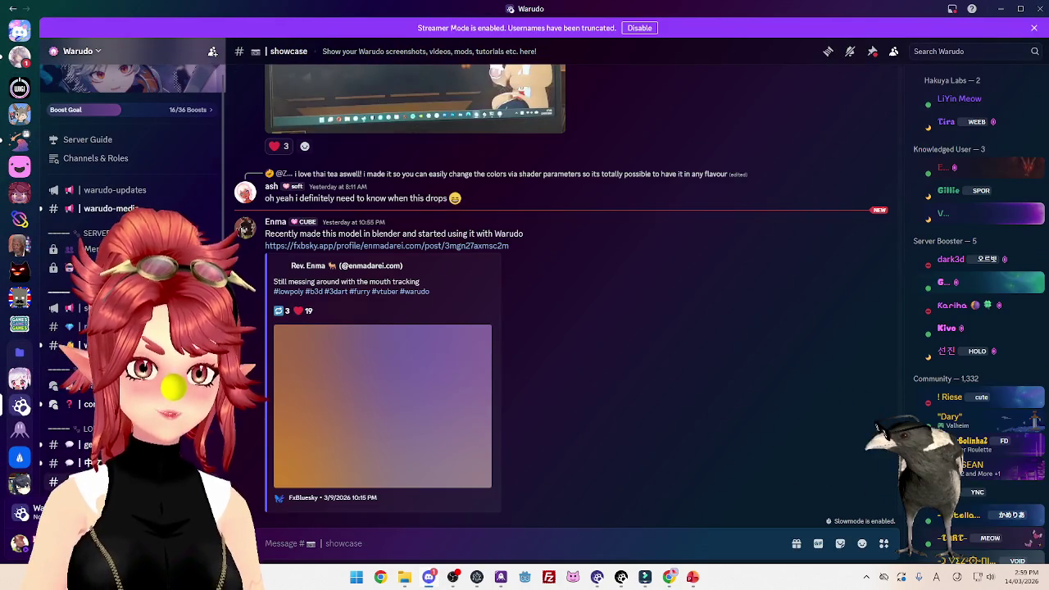
{"action": "scroll", "coordinate": [107, 148], "scroll_direction": "down", "scroll_amount": 2}
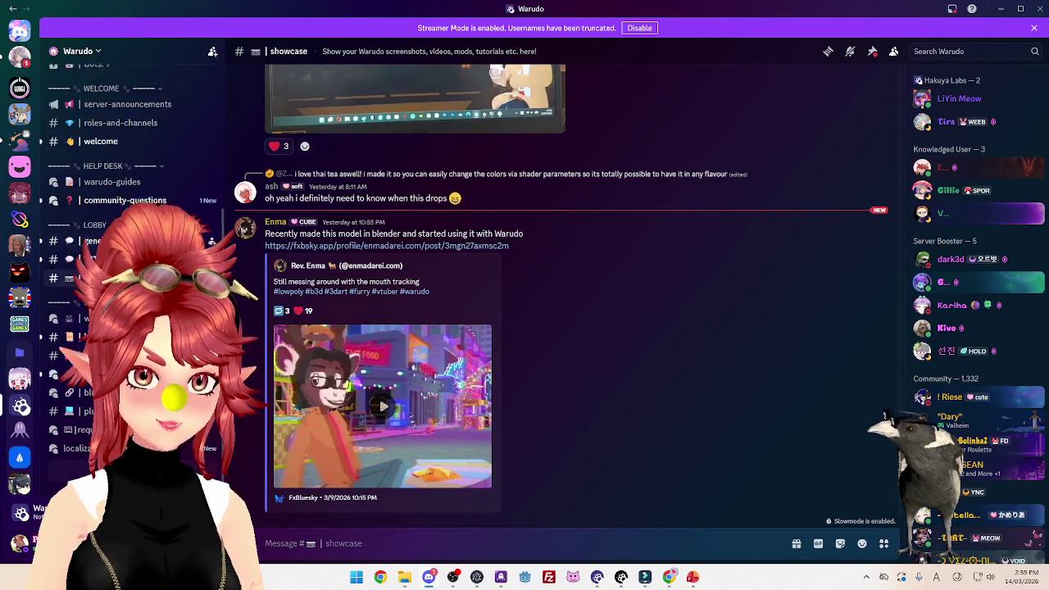
{"action": "scroll", "coordinate": [123, 148], "scroll_direction": "up", "scroll_amount": 2}
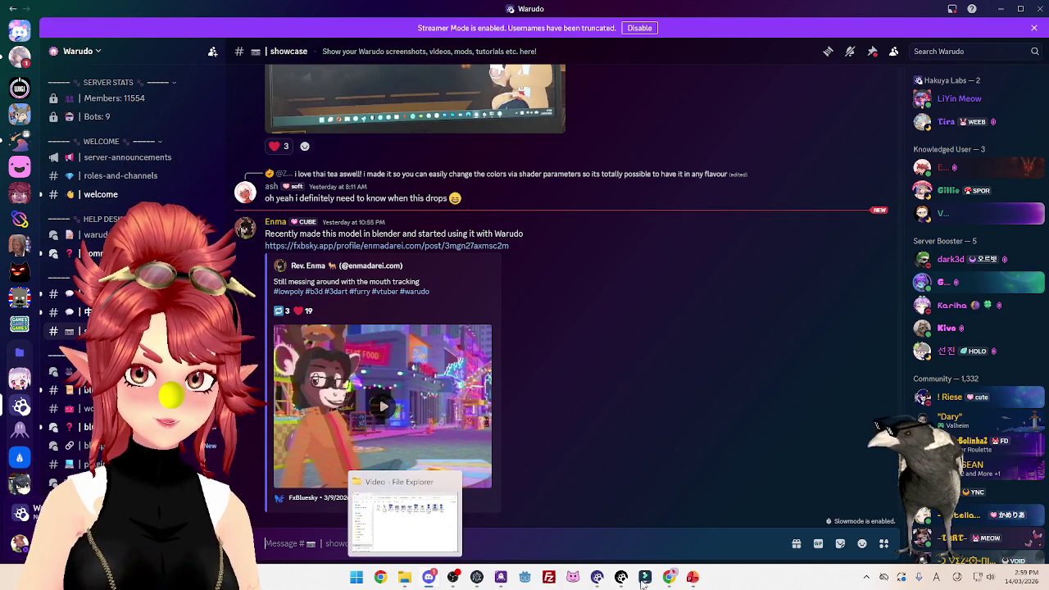
Briefly open the folder holding the sakura videos in File Explorer, then return to the chat.
{"action": "mouse_move", "coordinate": [671, 579]}
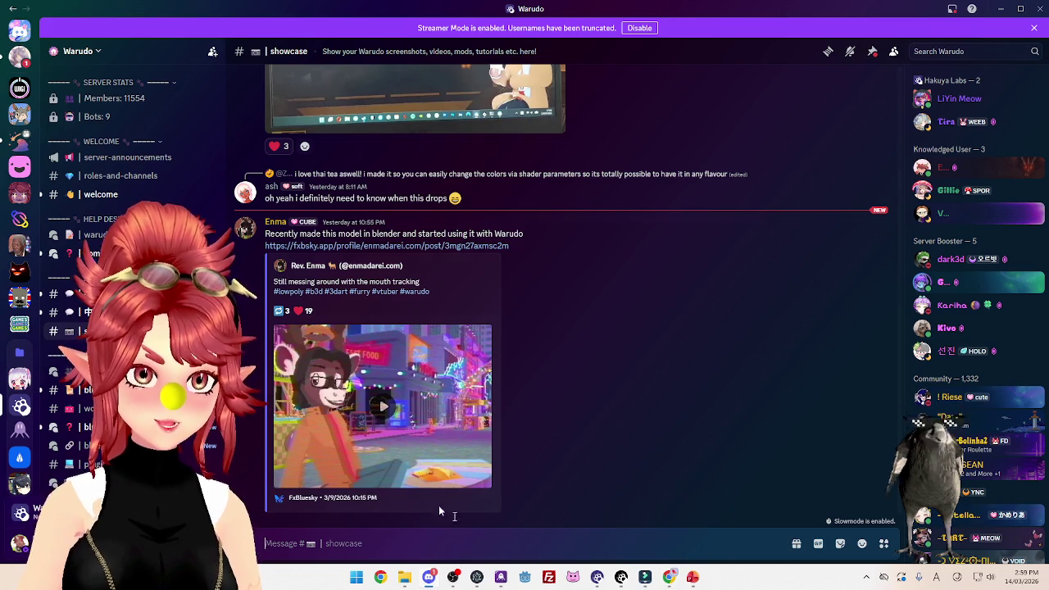
{"action": "left_click", "coordinate": [404, 577]}
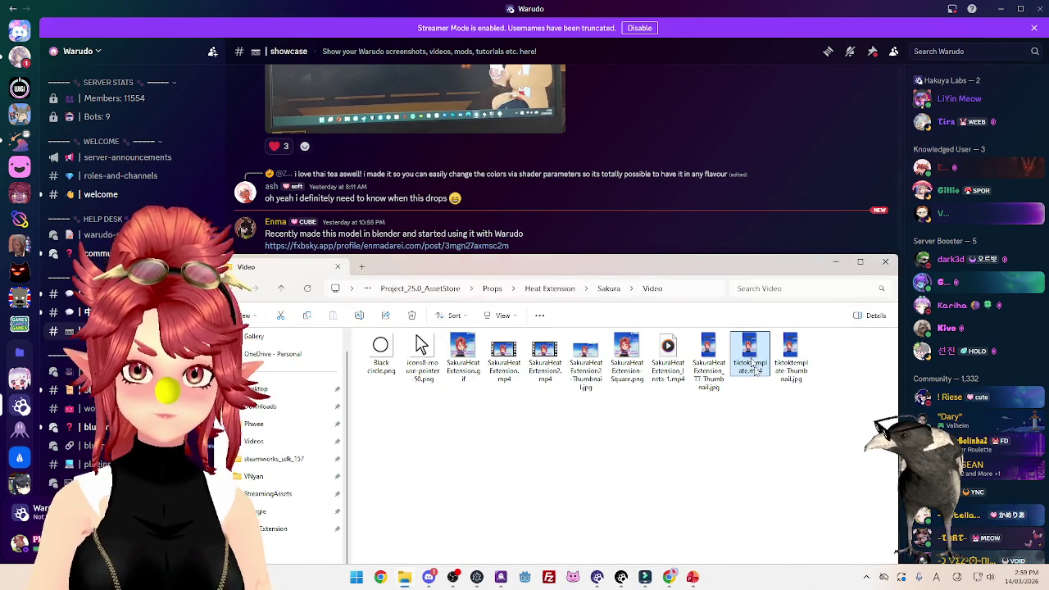
{"action": "left_click", "coordinate": [564, 264]}
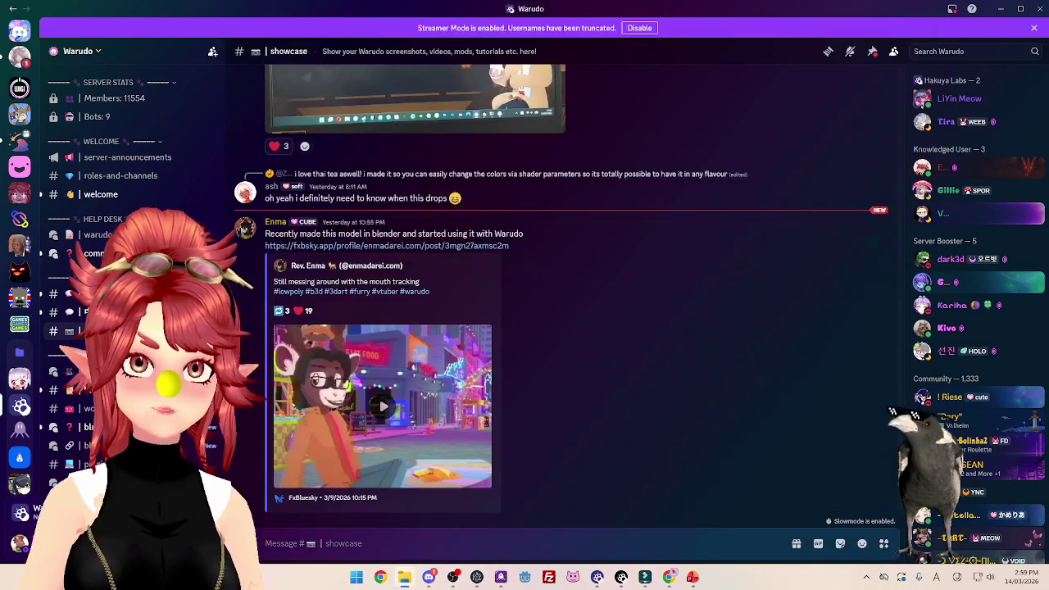
{"action": "scroll", "coordinate": [131, 164], "scroll_direction": "up", "scroll_amount": 3}
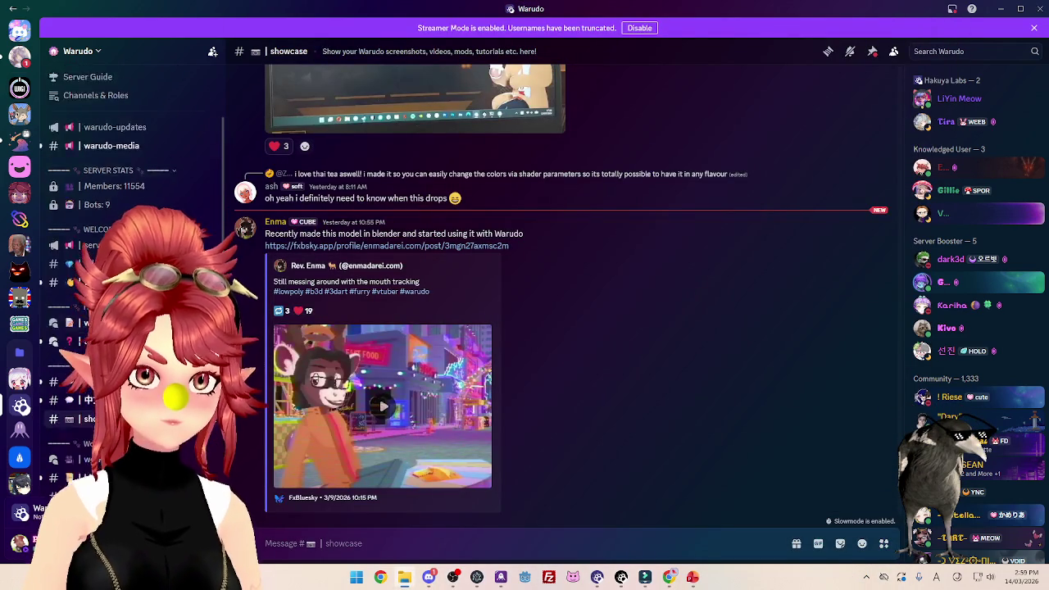
{"action": "scroll", "coordinate": [131, 164], "scroll_direction": "down", "scroll_amount": 5}
{"action": "right_click", "coordinate": [238, 314]}
Attach SakuraHeatExtension2.mp4 to the showcase post and draft a message about the sakura-spawning prop.
{"action": "mouse_move", "coordinate": [566, 98]}
{"action": "left_mouse_down"}
{"action": "mouse_move", "coordinate": [456, 433]}
{"action": "mouse_move", "coordinate": [461, 516]}
{"action": "mouse_move", "coordinate": [492, 520]}
{"action": "left_mouse_up"}
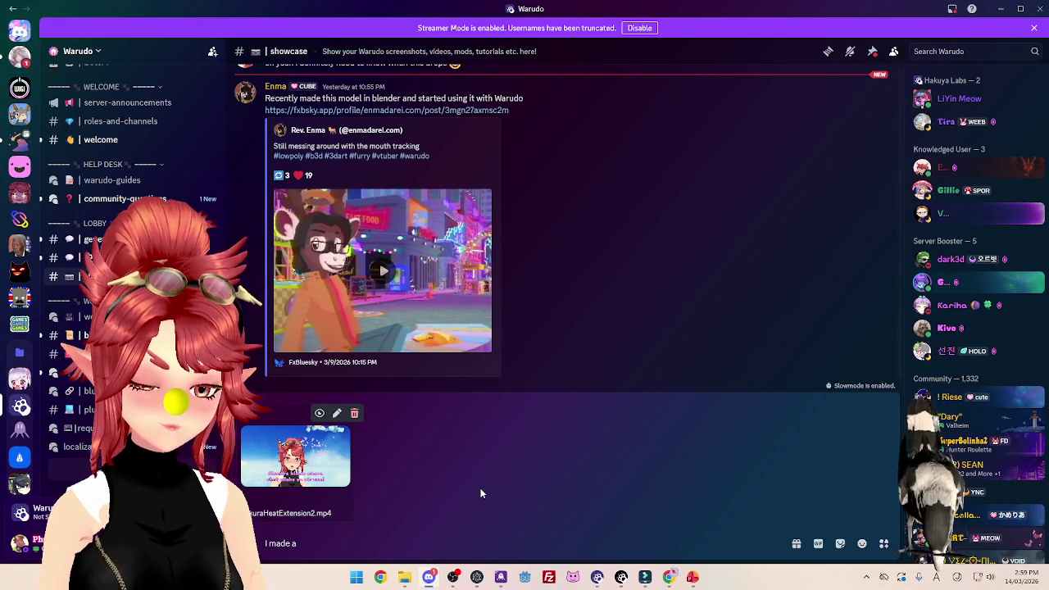
{"action": "type", "text": "prop which lets chat click direct"}
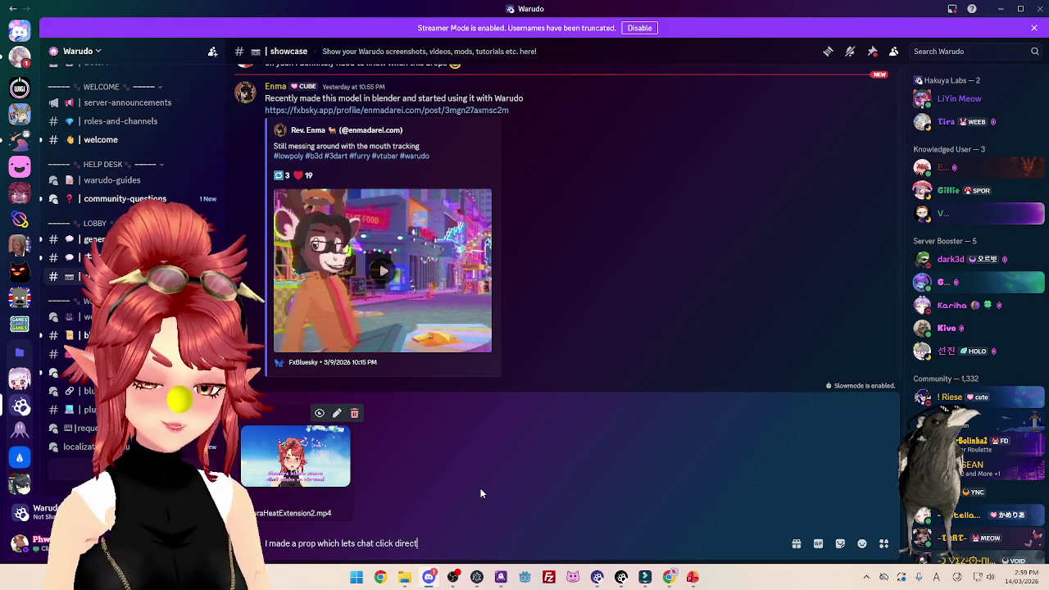
{"action": "type", "text": "ly on the twitch screen and spawn sakura flowers!!"}
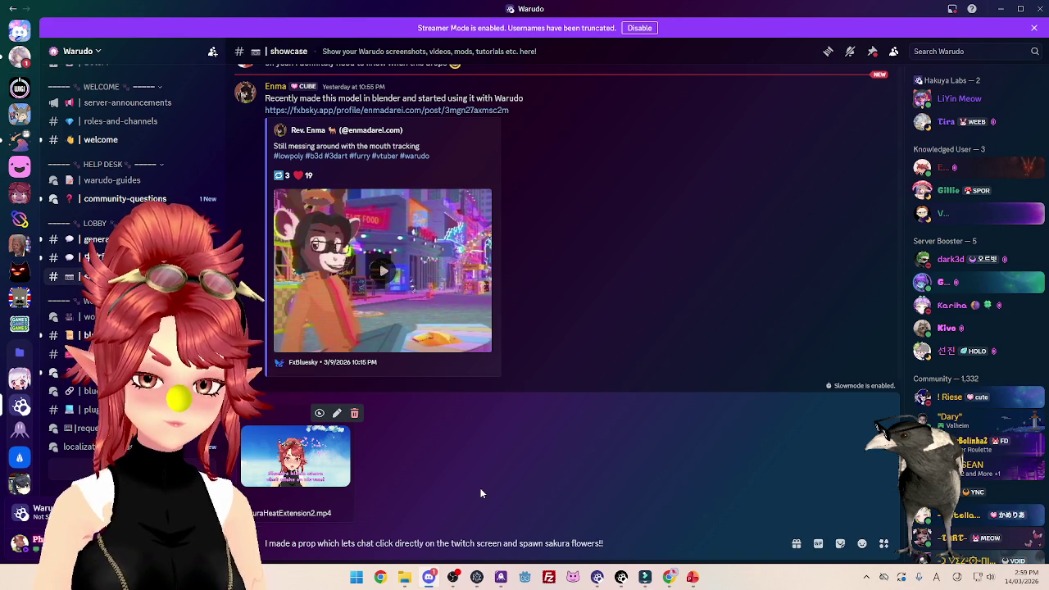
{"action": "type", "text": "it's"}
{"action": "type", "text": "it's"}
{"action": "type", "text": "it"}
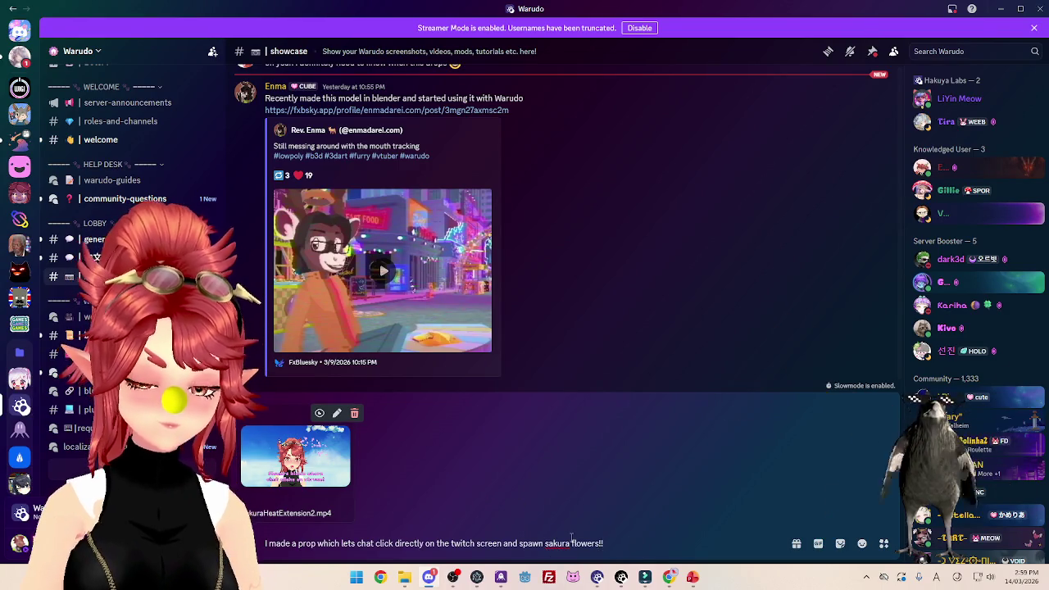
{"action": "type", "text": "'s"}
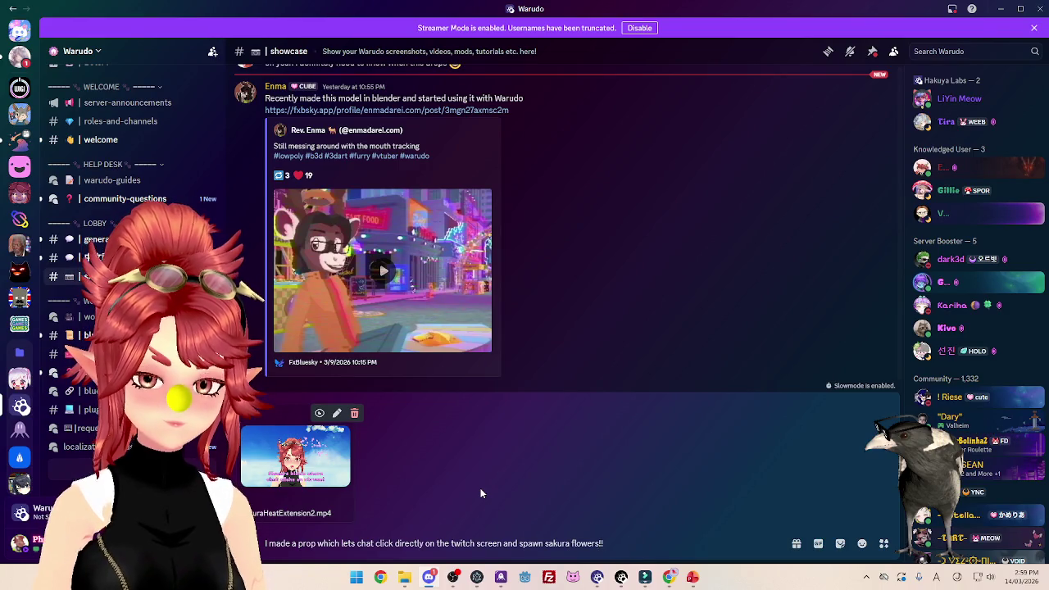
{"action": "type", "text": "it's"}
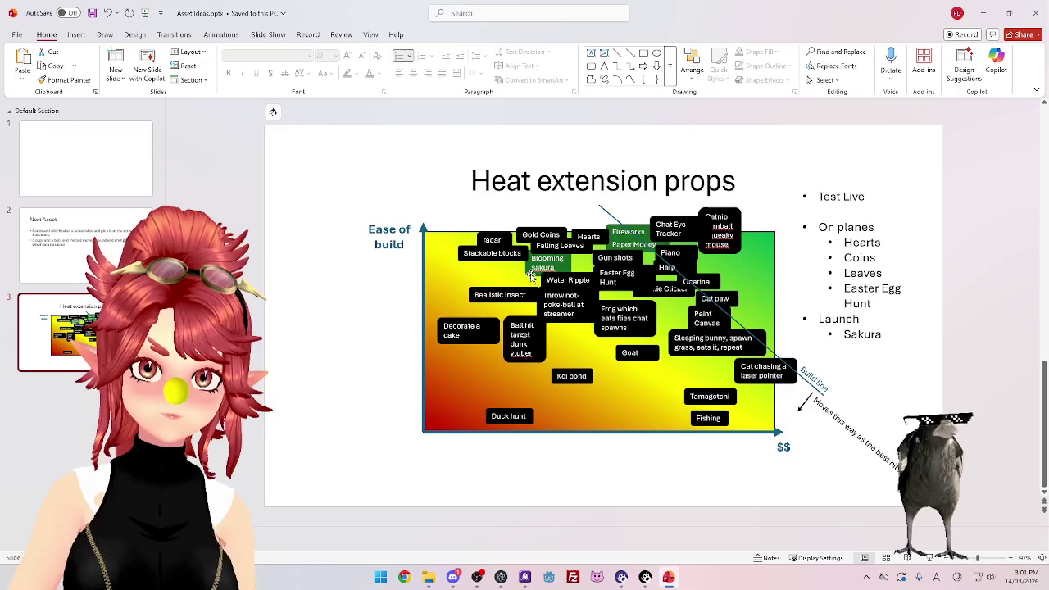
Apply the teal shape style to the Blooming sakura box.
{"action": "left_click", "coordinate": [436, 34]}
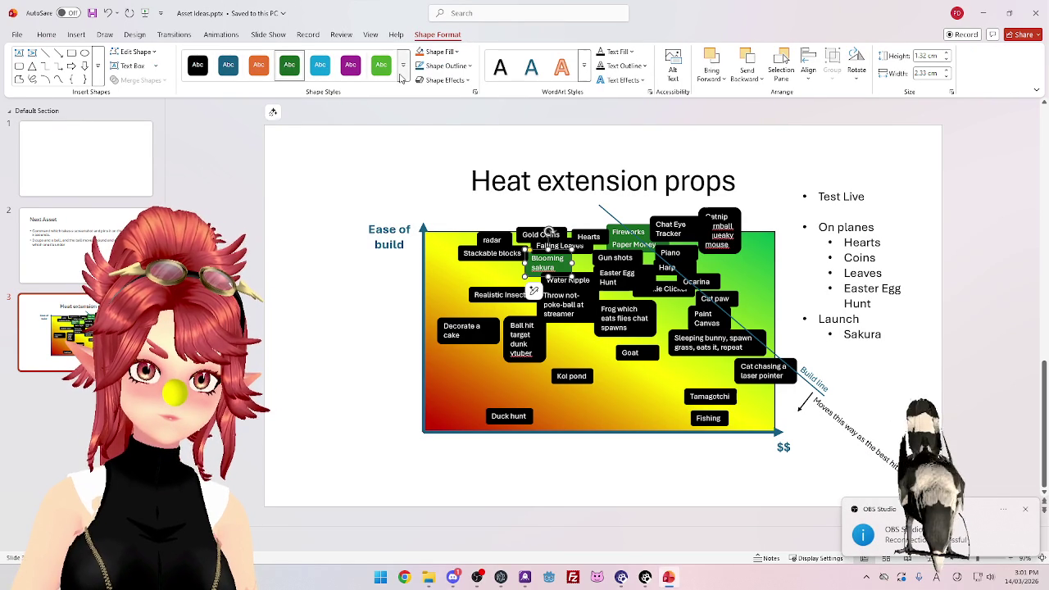
{"action": "left_click", "coordinate": [405, 74]}
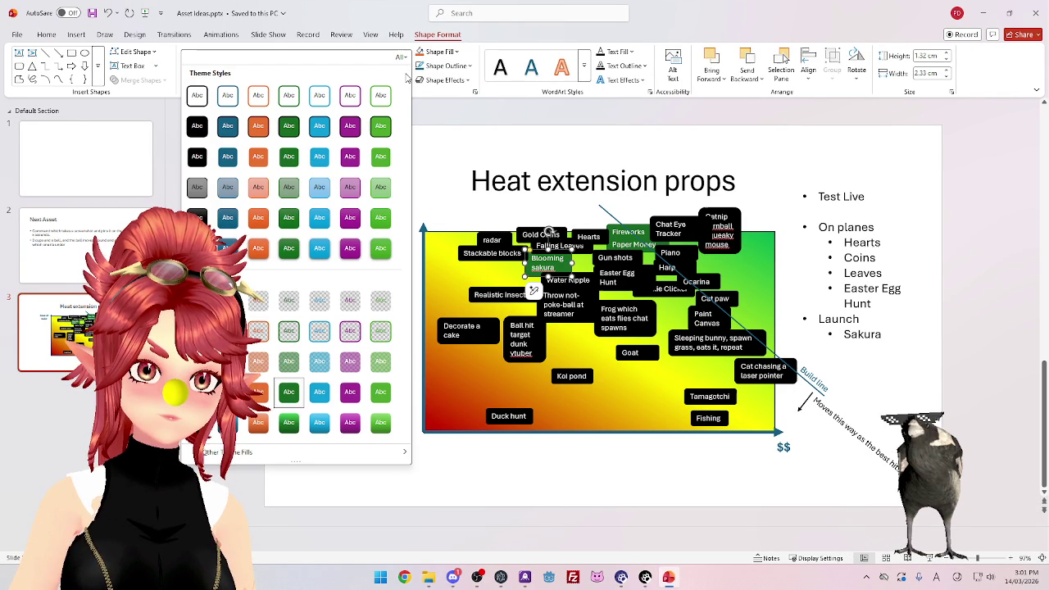
{"action": "left_click", "coordinate": [223, 162]}
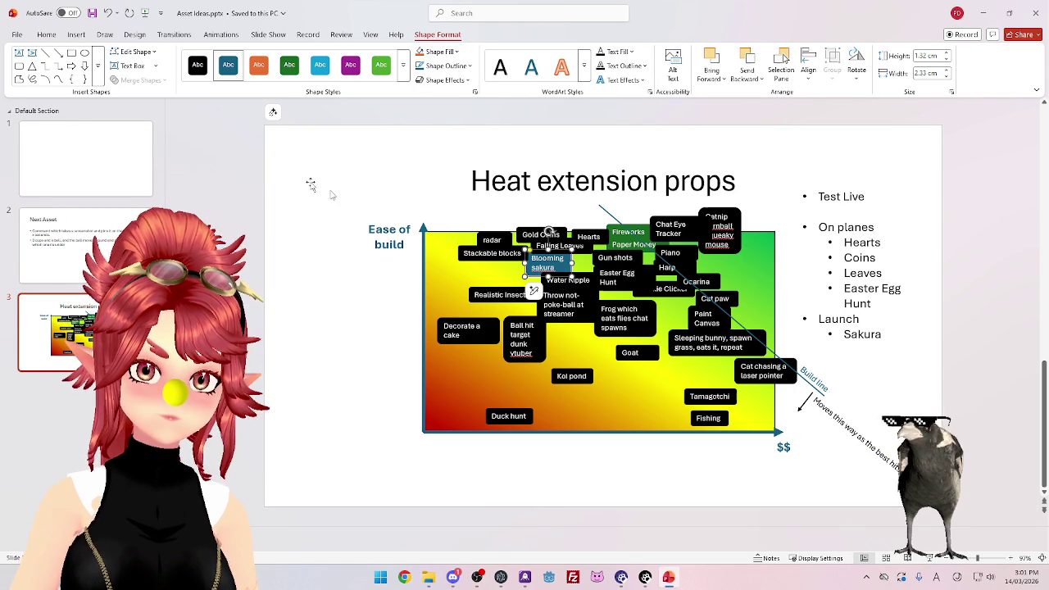
{"action": "left_click", "coordinate": [279, 248]}
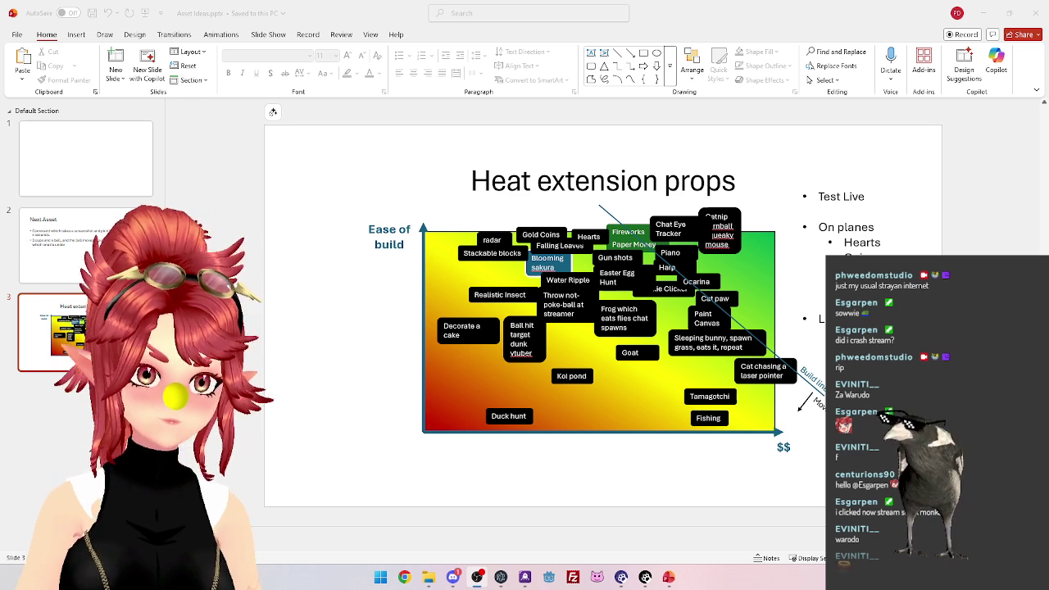
Insert a new slide after slide 3 and title it 'Performance'.
{"action": "left_click", "coordinate": [82, 376]}
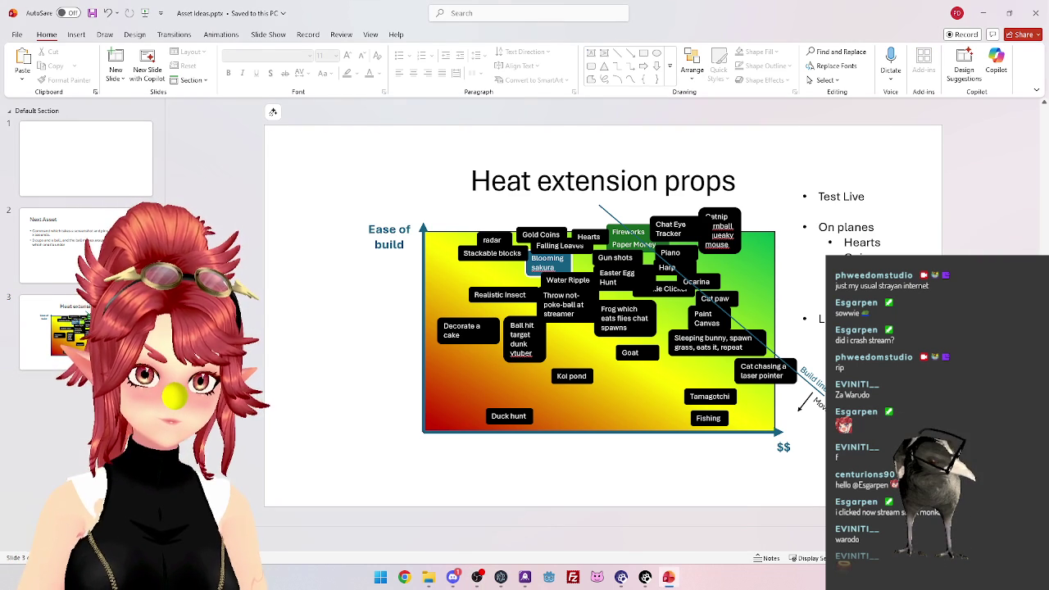
{"action": "key", "text": "Return"}
{"action": "left_click", "coordinate": [82, 332]}
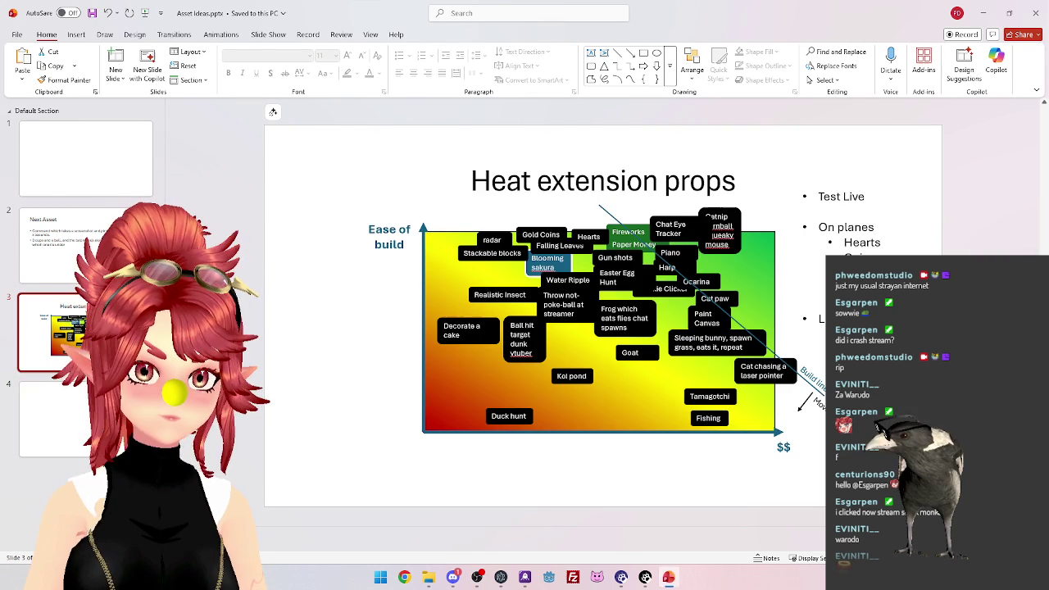
{"action": "left_click", "coordinate": [82, 418]}
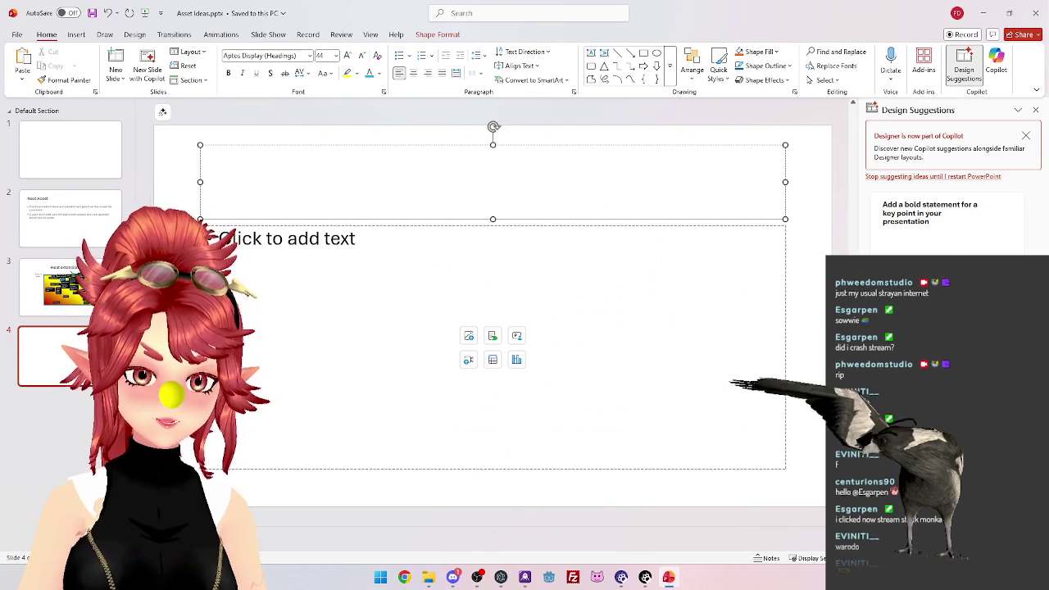
{"action": "type", "text": "Performance"}
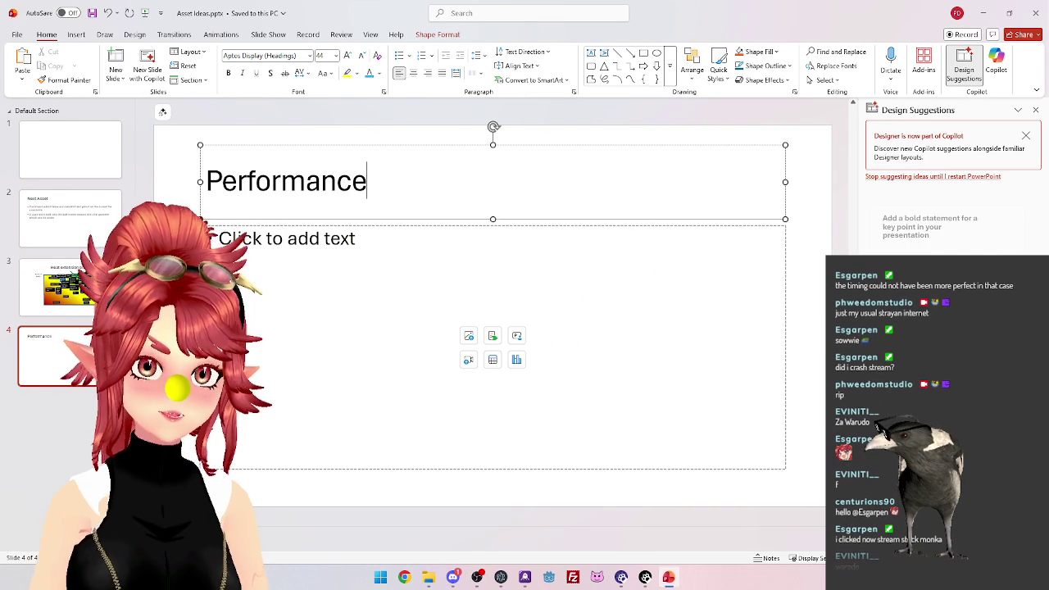
Remove the Blooming sakura box from the Heat extension props chart.
{"action": "key", "text": "Page_Up"}
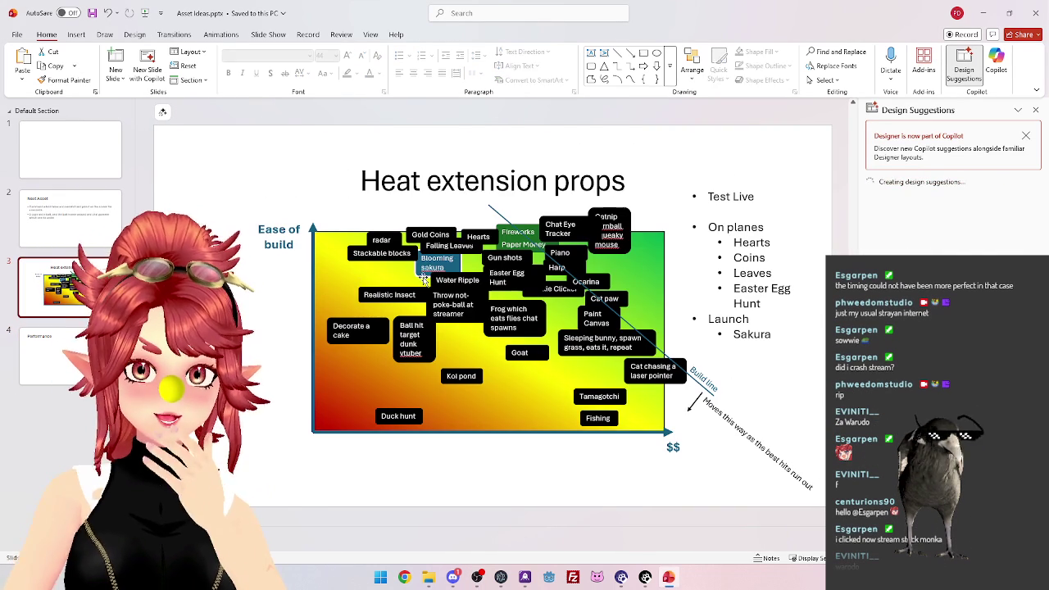
{"action": "left_click", "coordinate": [423, 279]}
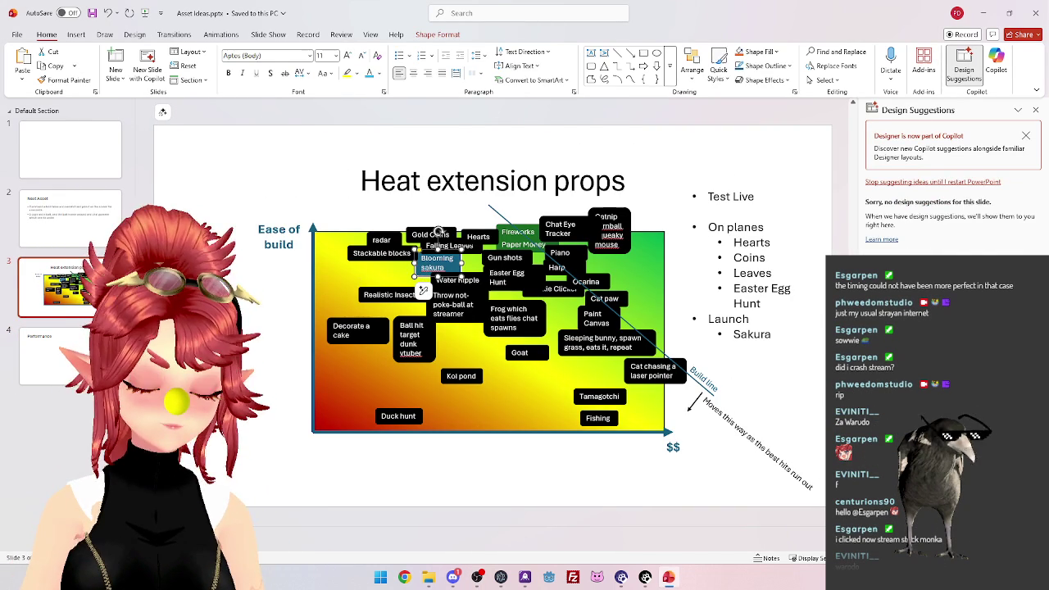
{"action": "key", "text": "Delete"}
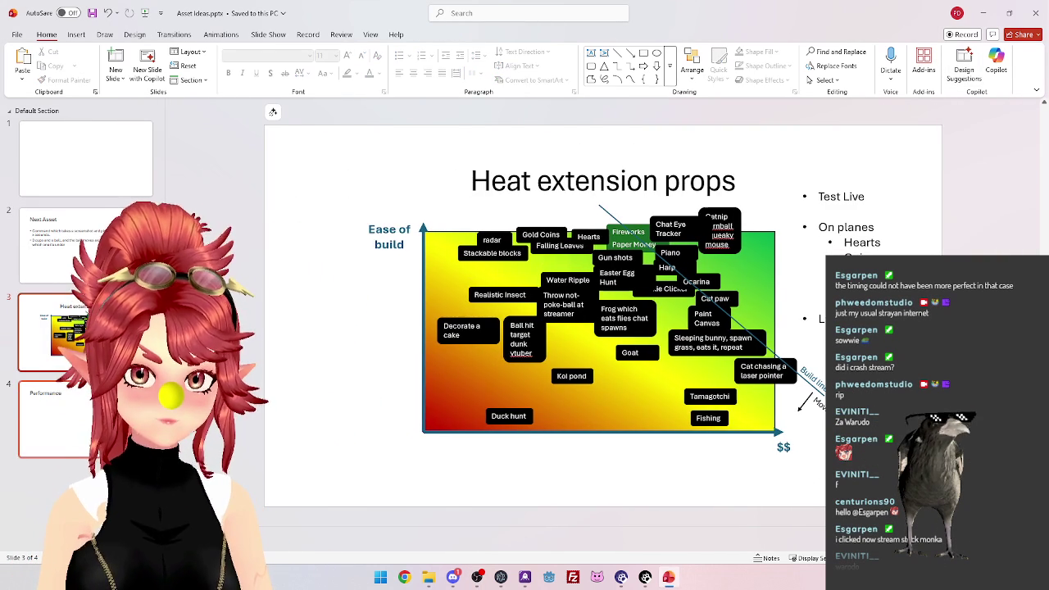
Replace the Performance slide's empty placeholder with the Blooming sakura box, positioned upper right.
{"action": "key", "text": "Page_Down"}
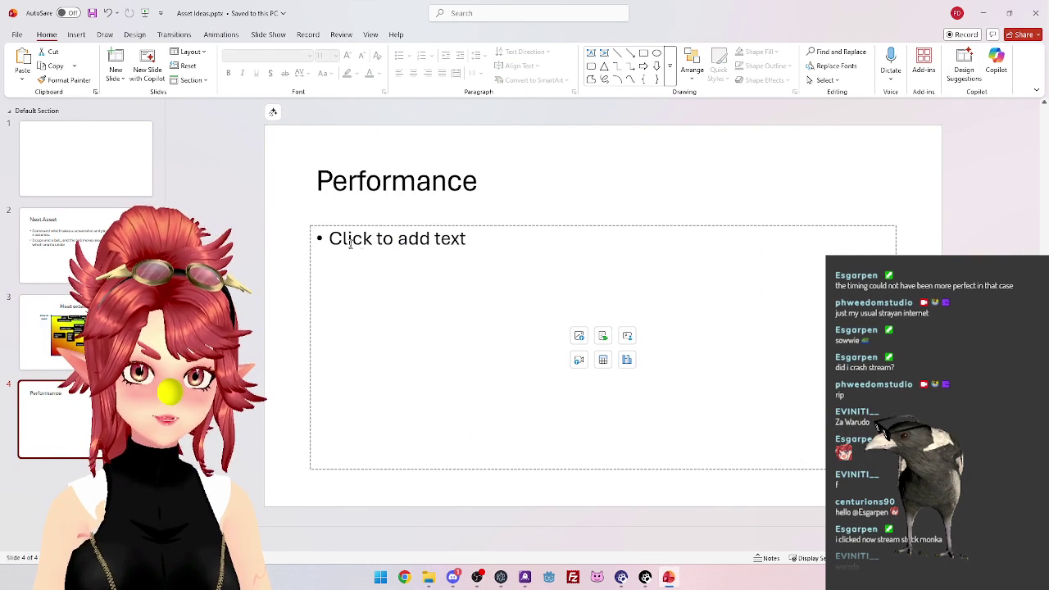
{"action": "left_click", "coordinate": [308, 304]}
{"action": "key", "text": "Delete"}
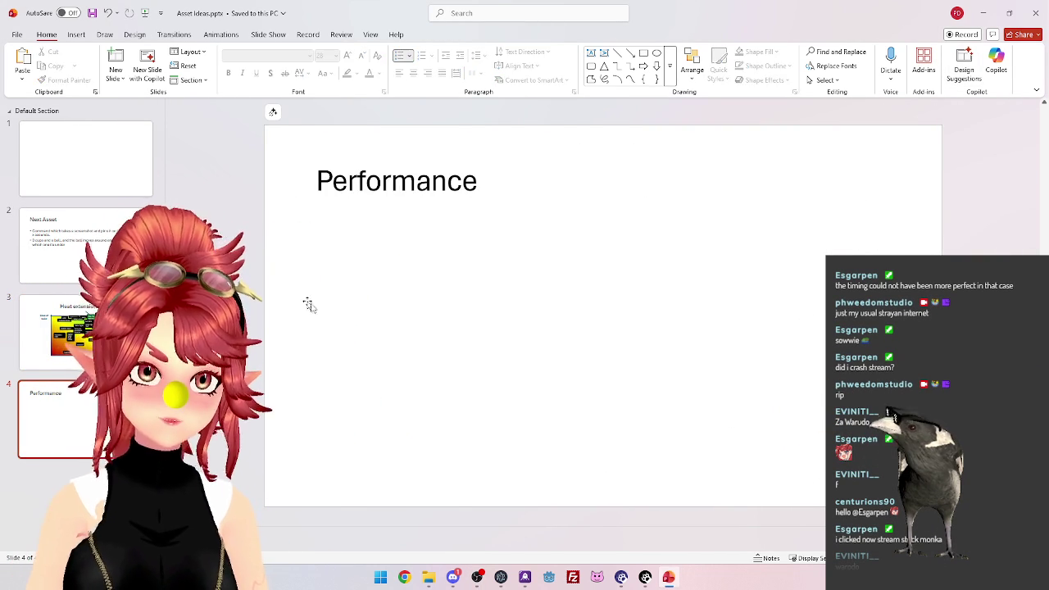
{"action": "key", "text": "ctrl+v"}
{"action": "left_click_drag", "start_coordinate": [571, 248], "coordinate": [615, 144]}
Copy the gradient chart with its Ease of build label and axis arrow onto the Performance slide.
{"action": "left_click", "coordinate": [82, 332]}
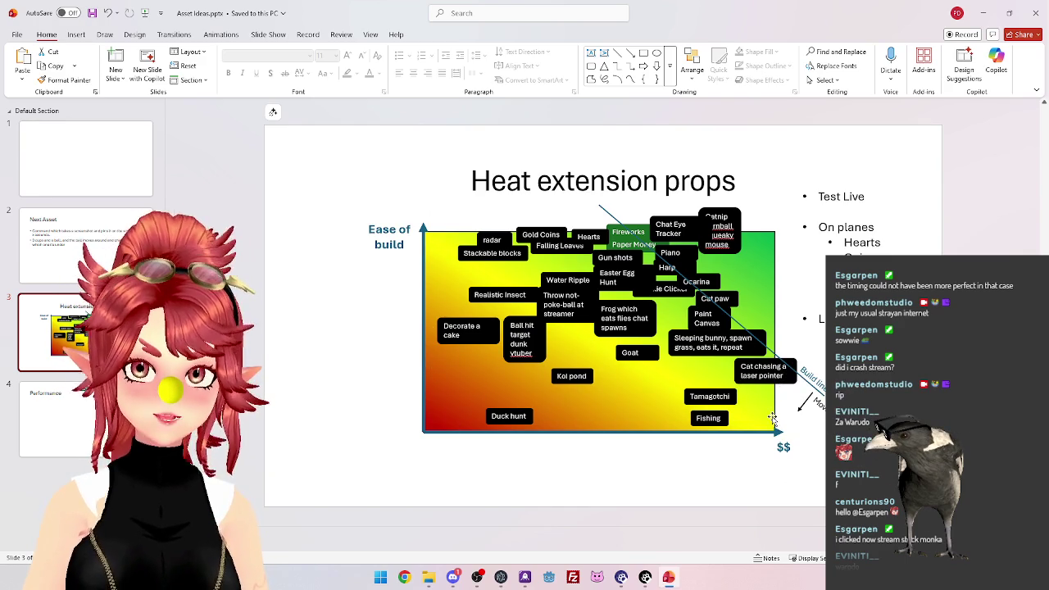
{"action": "left_click", "coordinate": [448, 278]}
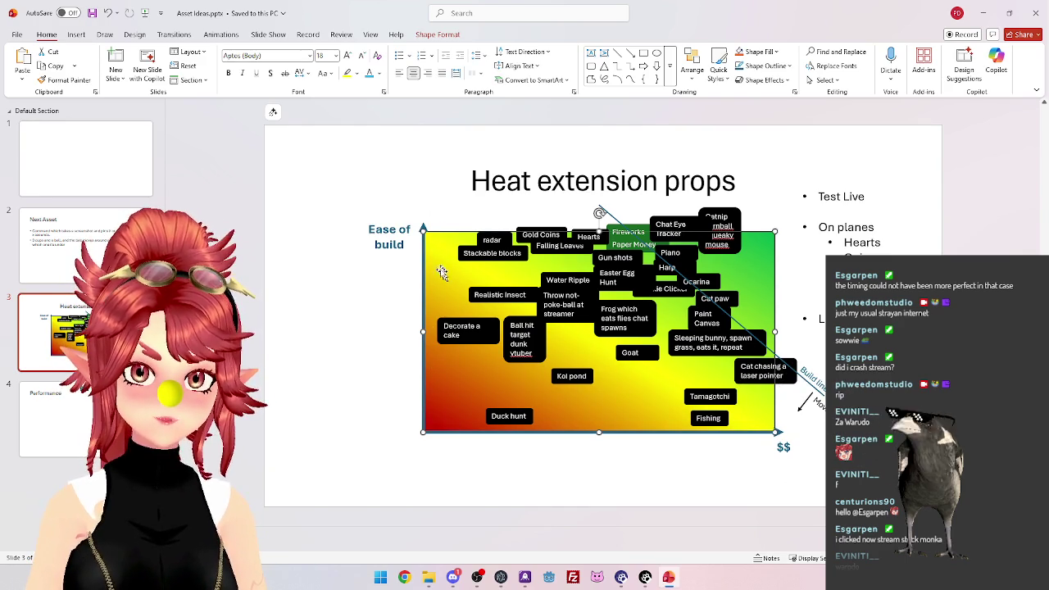
{"action": "left_click", "coordinate": [423, 232], "text": "shift"}
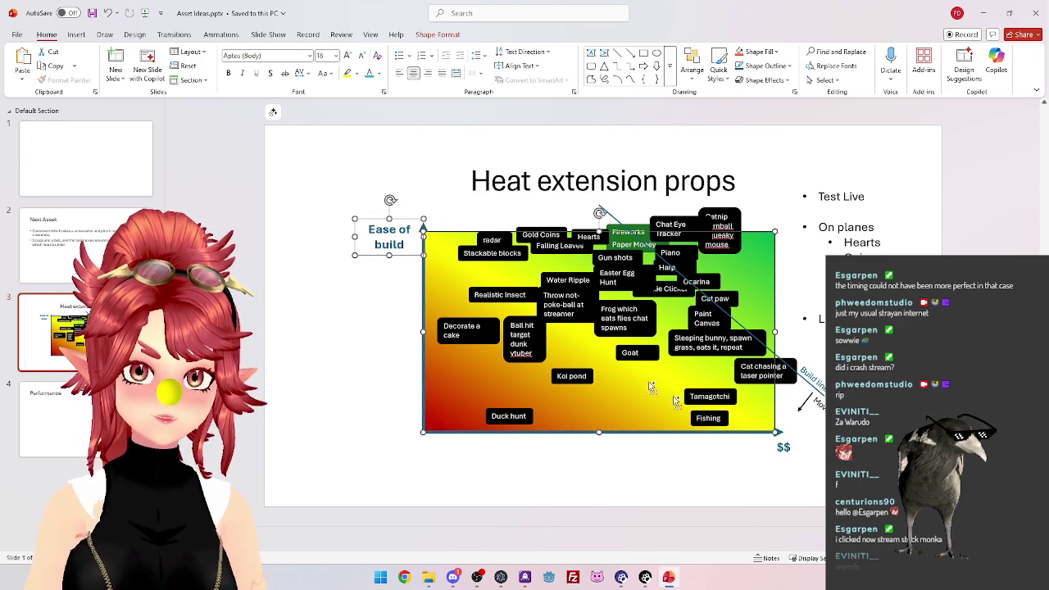
{"action": "left_click", "coordinate": [763, 442], "text": "shift"}
{"action": "left_click", "coordinate": [461, 434]}
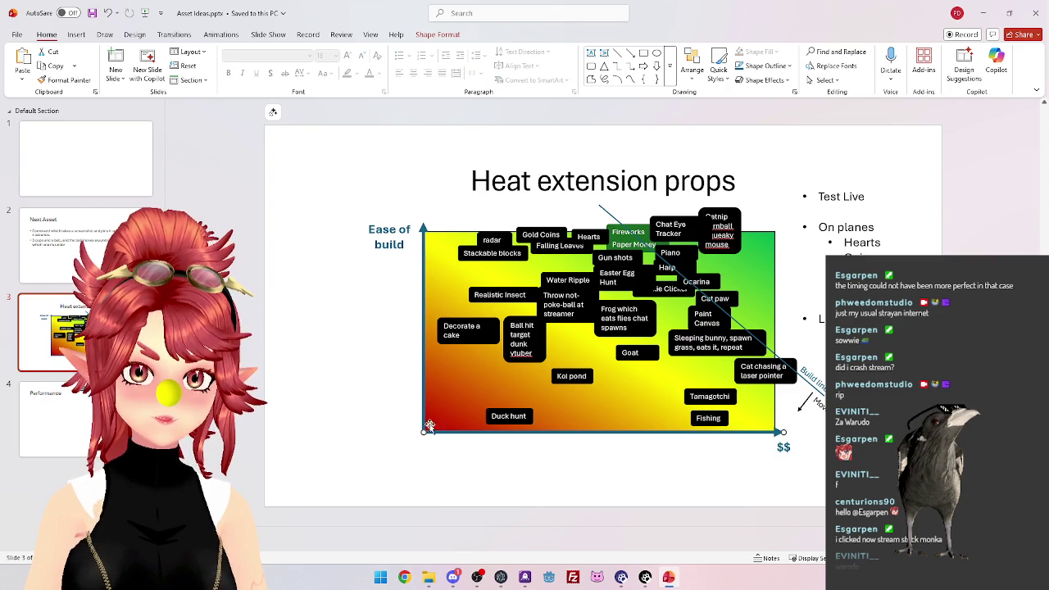
{"action": "left_click", "coordinate": [762, 422], "text": "shift"}
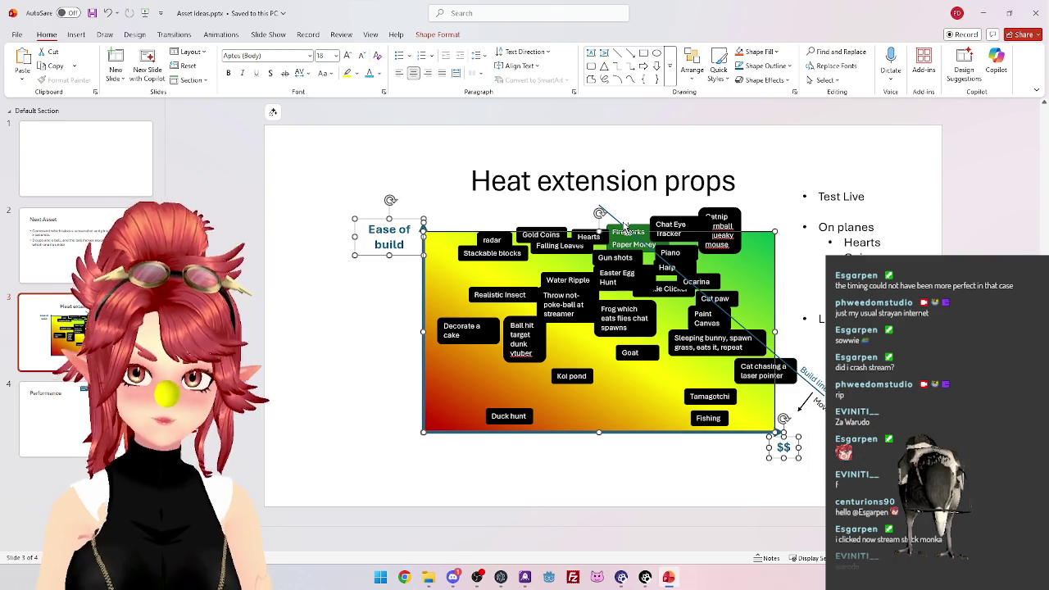
{"action": "left_click", "coordinate": [75, 410]}
{"action": "key", "text": "ctrl+v"}
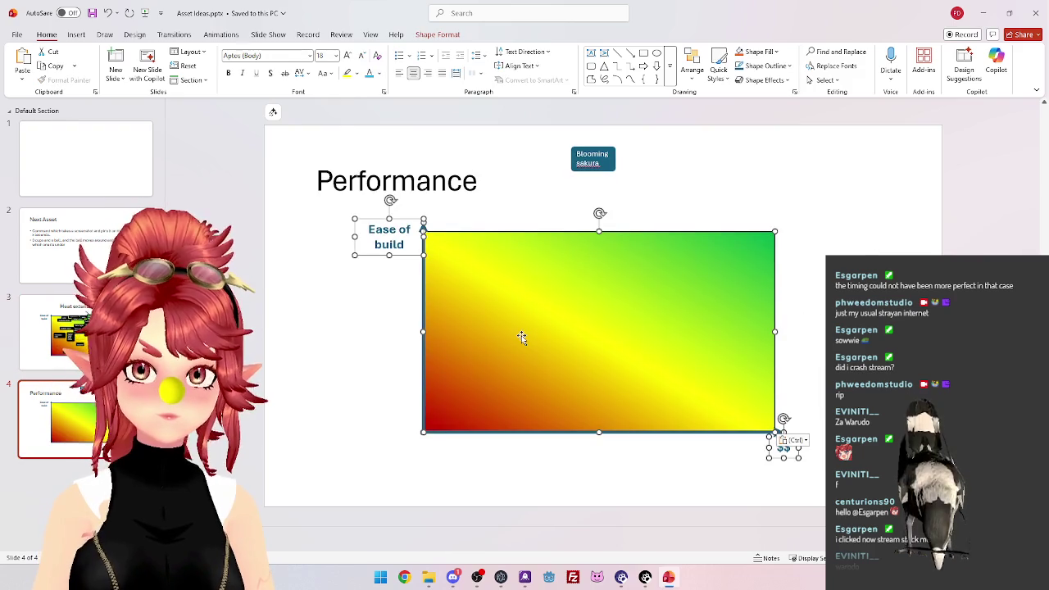
Bring the Blooming sakura box to the front, above the gradient graph.
{"action": "left_click", "coordinate": [303, 394]}
{"action": "left_click", "coordinate": [605, 173]}
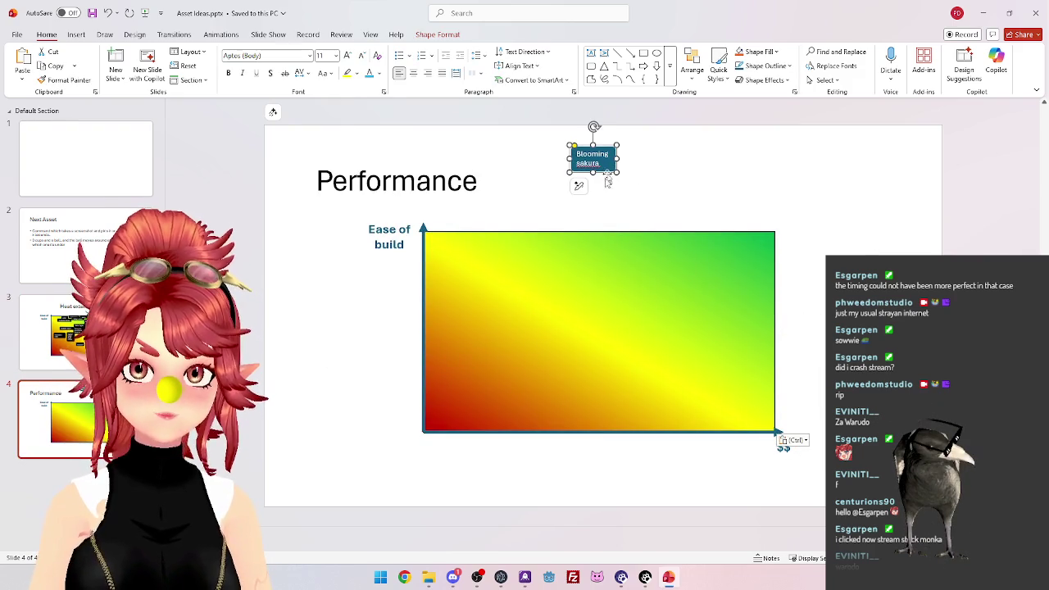
{"action": "right_click", "coordinate": [607, 166]}
{"action": "right_click", "coordinate": [604, 171]}
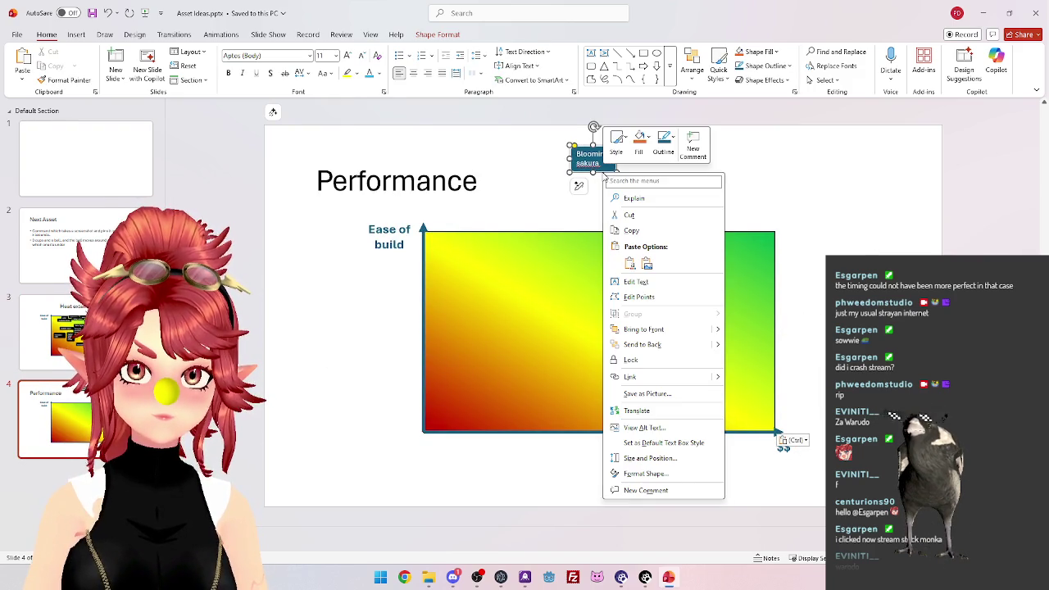
{"action": "left_click", "coordinate": [637, 331]}
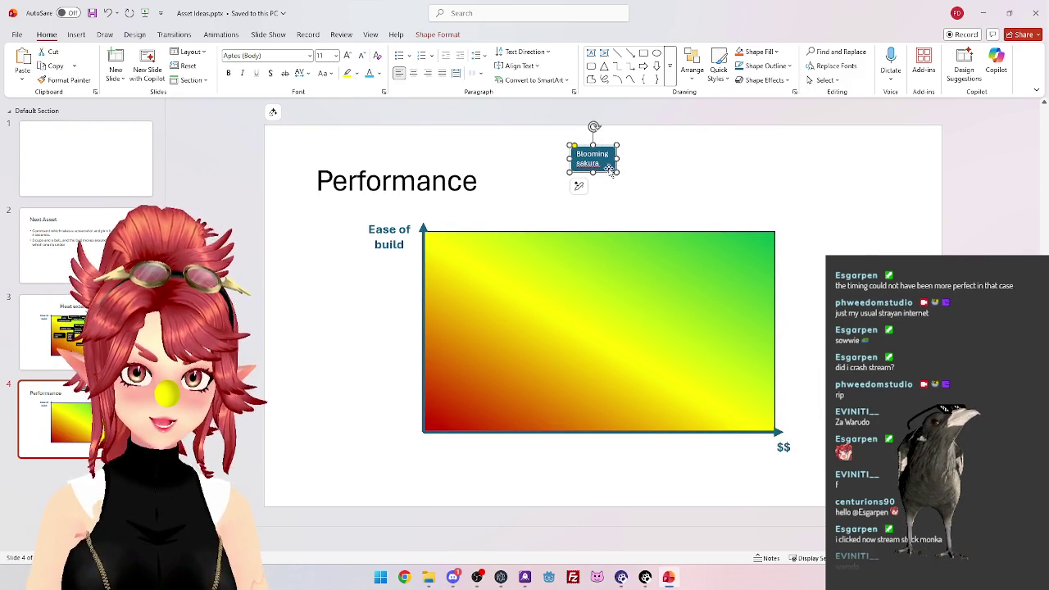
Position the Blooming sakura box along the gradient graph's top edge, aligned with the Ease of build label.
{"action": "mouse_move", "coordinate": [609, 168]}
{"action": "left_mouse_down"}
{"action": "mouse_move", "coordinate": [596, 281]}
{"action": "mouse_move", "coordinate": [606, 322]}
{"action": "left_mouse_up"}
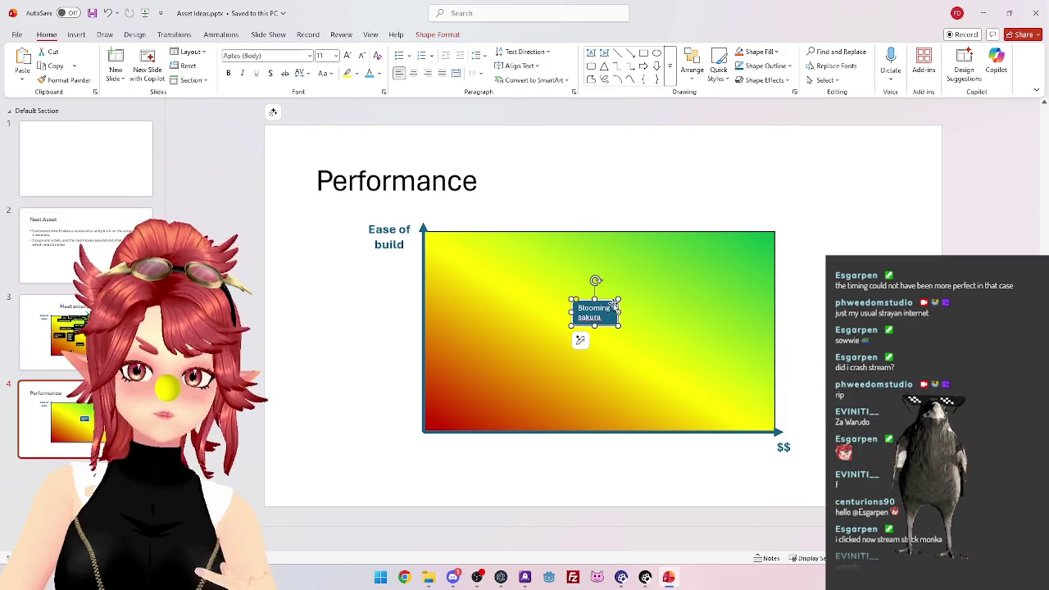
{"action": "mouse_move", "coordinate": [606, 305]}
{"action": "left_mouse_down"}
{"action": "mouse_move", "coordinate": [624, 293]}
{"action": "mouse_move", "coordinate": [617, 314]}
{"action": "mouse_move", "coordinate": [616, 242]}
{"action": "mouse_move", "coordinate": [599, 228]}
{"action": "left_mouse_up"}
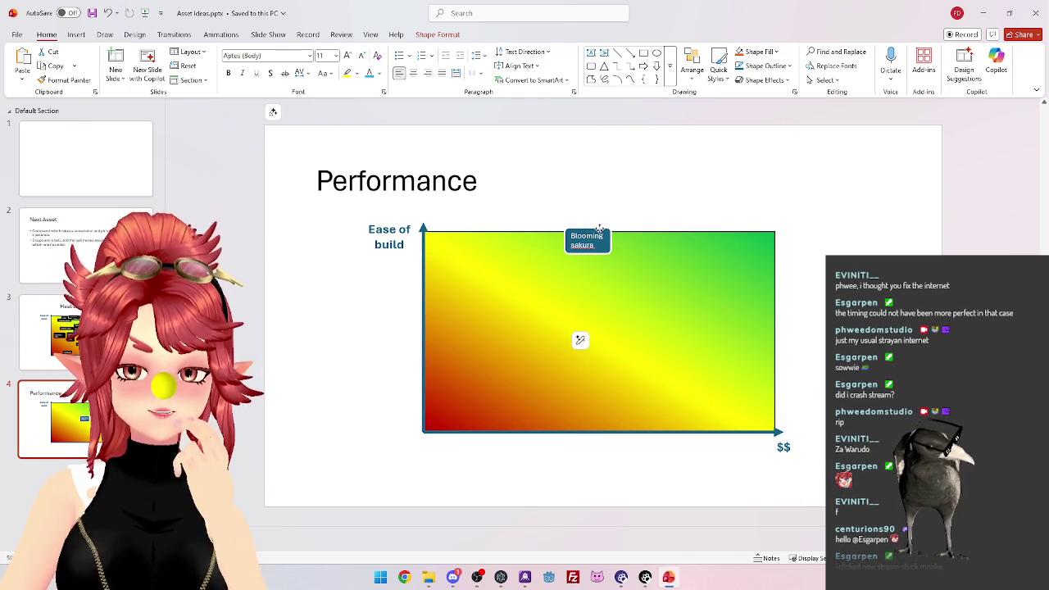
{"action": "left_click_drag", "start_coordinate": [599, 228], "coordinate": [600, 229]}
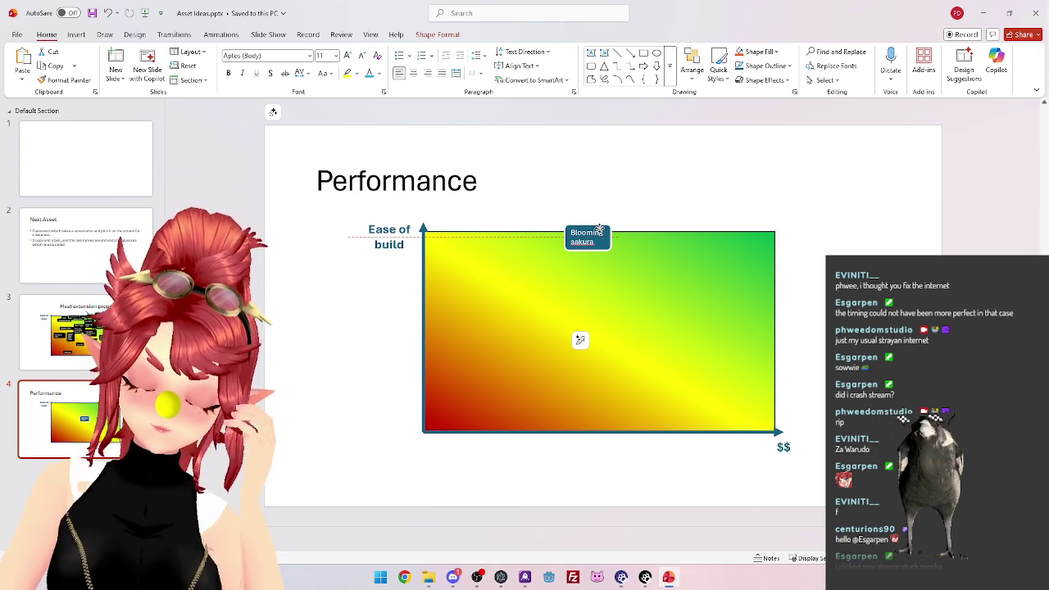
{"action": "left_click_drag", "start_coordinate": [599, 228], "coordinate": [599, 228]}
{"action": "key", "text": "Page_Up"}
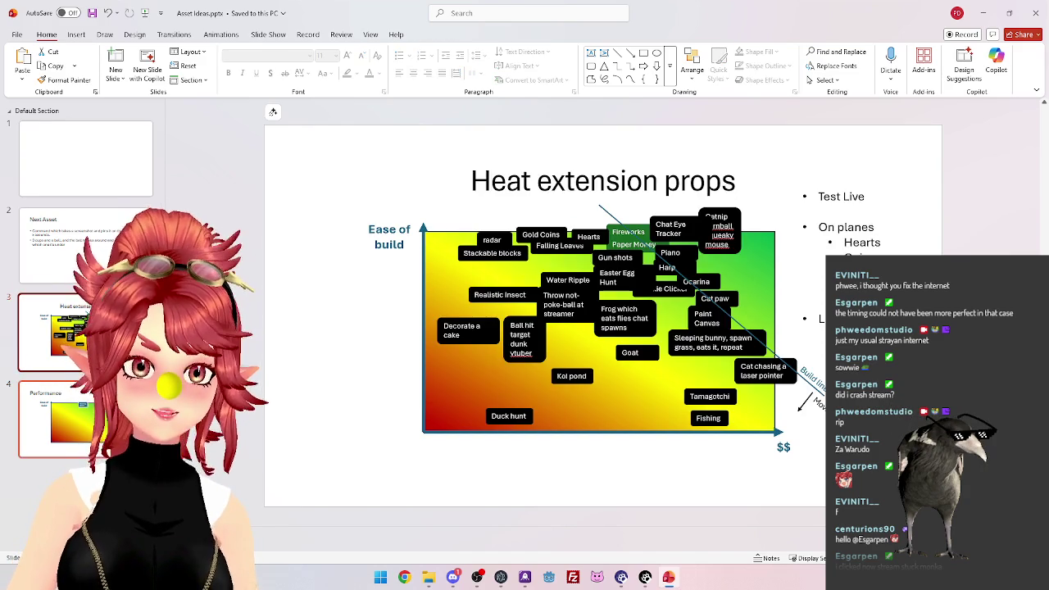
{"action": "key", "text": "Page_Down"}
{"action": "left_click", "coordinate": [432, 181]}
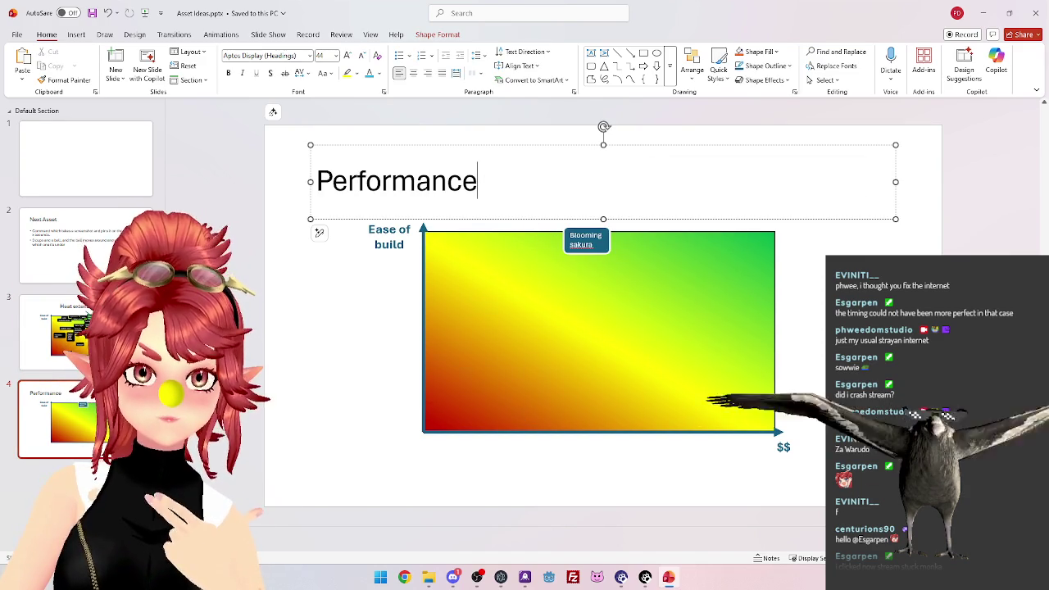
{"action": "left_click", "coordinate": [607, 236]}
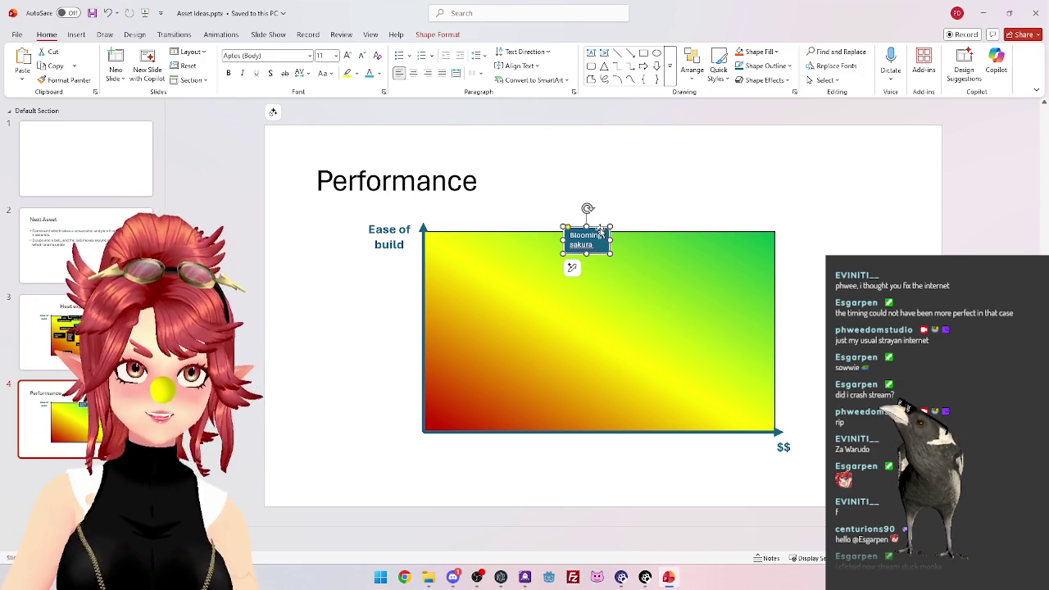
{"action": "mouse_move", "coordinate": [601, 232]}
{"action": "left_mouse_down"}
{"action": "mouse_move", "coordinate": [614, 230]}
{"action": "mouse_move", "coordinate": [608, 269]}
{"action": "mouse_move", "coordinate": [596, 223]}
{"action": "left_mouse_up"}
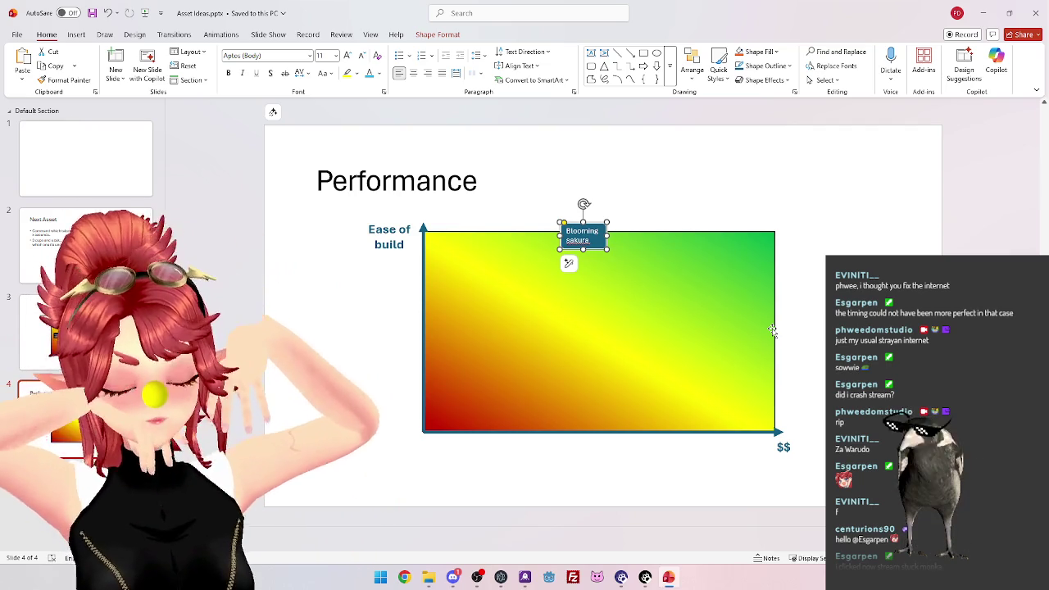
Apply the dark blue theme style to the Blooming sakura box, then return to slide 3 and minimise.
{"action": "left_click", "coordinate": [438, 34]}
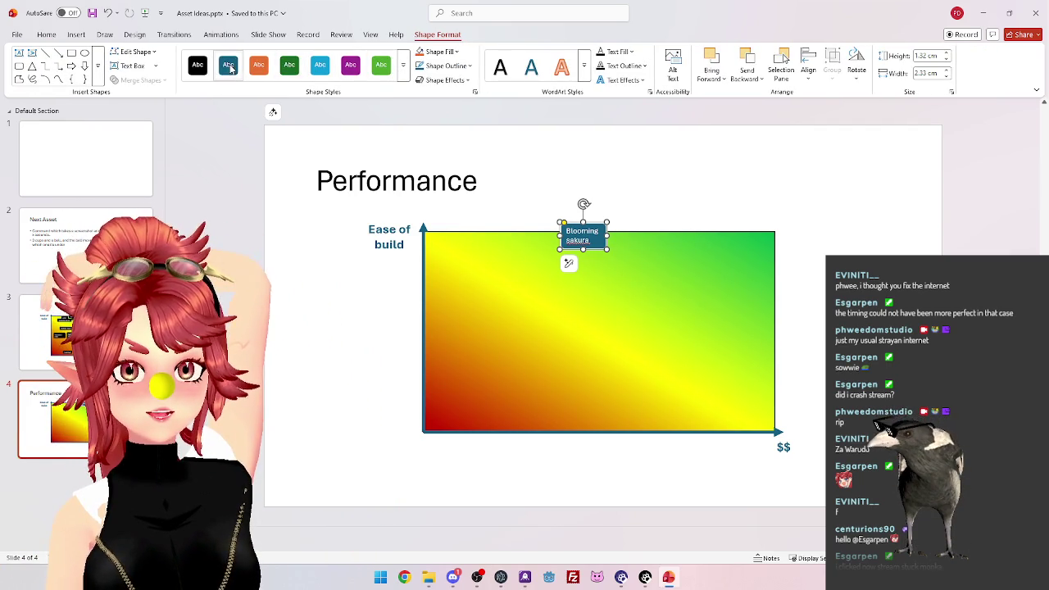
{"action": "left_click", "coordinate": [404, 78]}
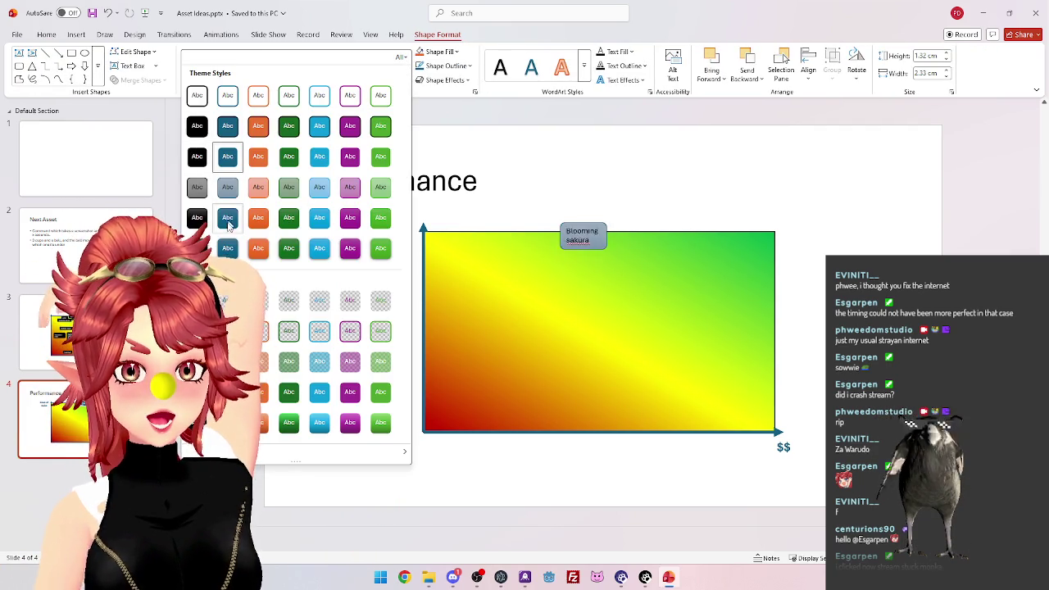
{"action": "left_click", "coordinate": [227, 228]}
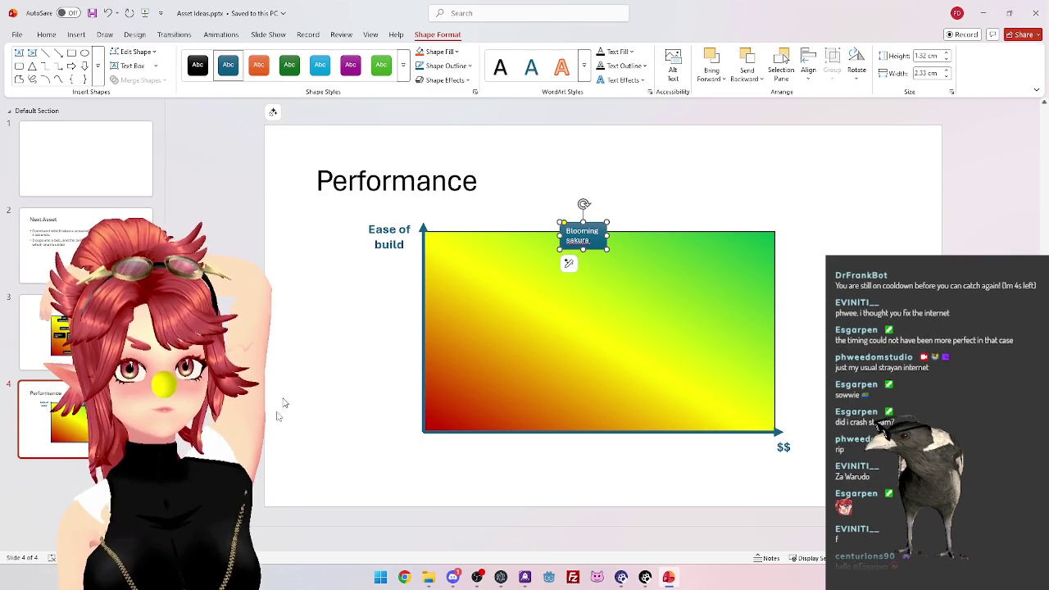
{"action": "key", "text": "Page_Up"}
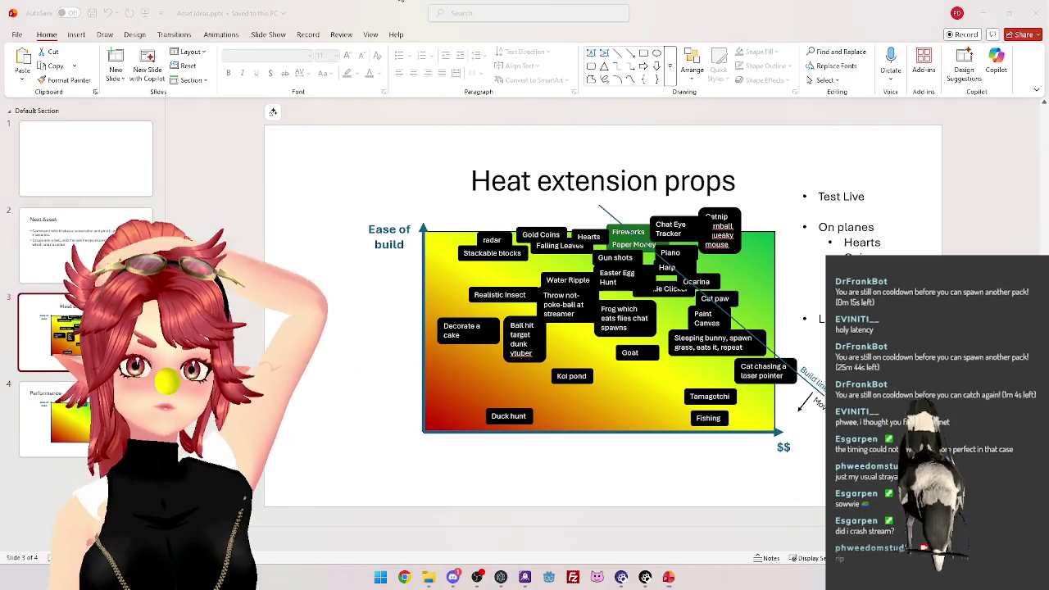
{"action": "key", "text": "super+d"}
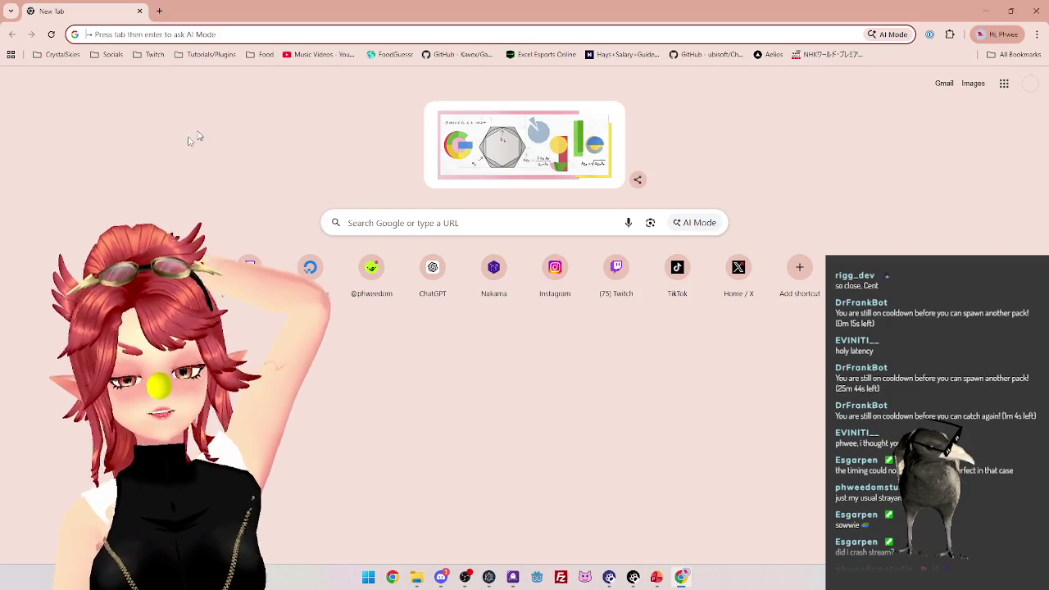
Open your own Twitch channel from the bookmarks folder, then a followed game-dev streamer's channel.
{"action": "left_click", "coordinate": [153, 55]}
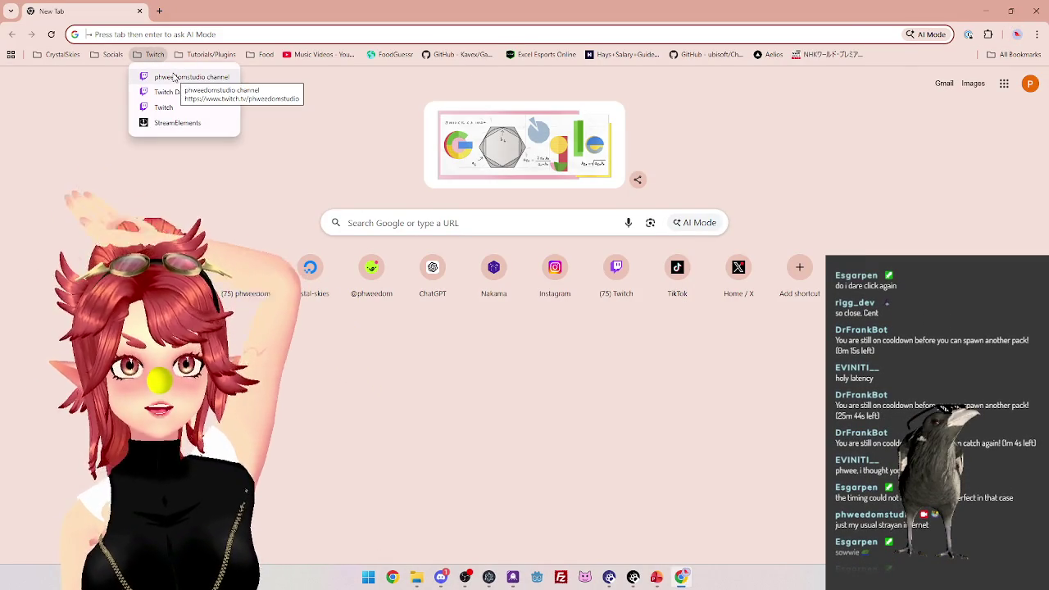
{"action": "left_click", "coordinate": [182, 78]}
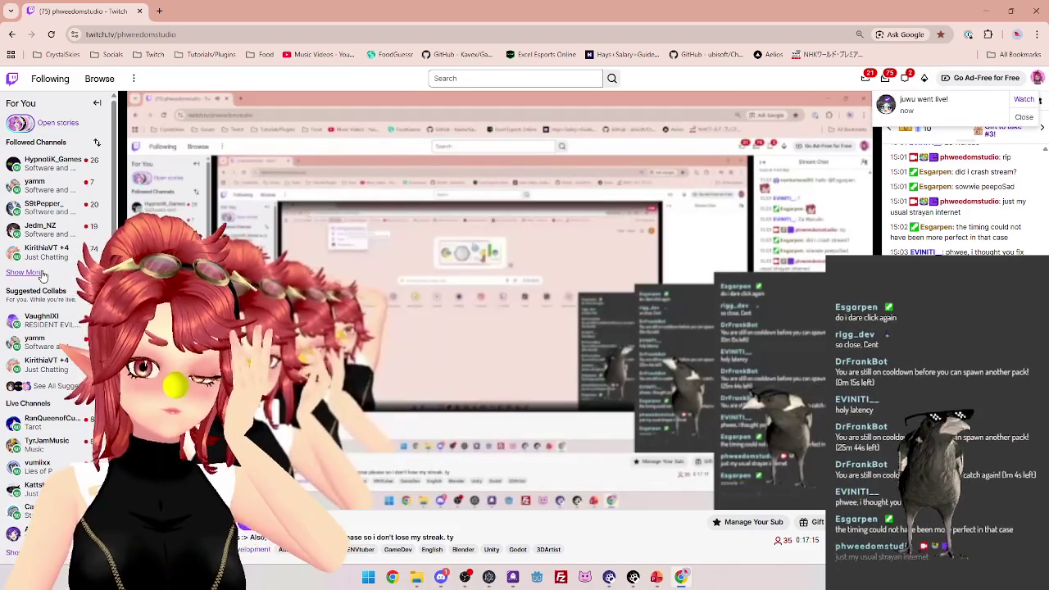
{"action": "mouse_move", "coordinate": [43, 166]}
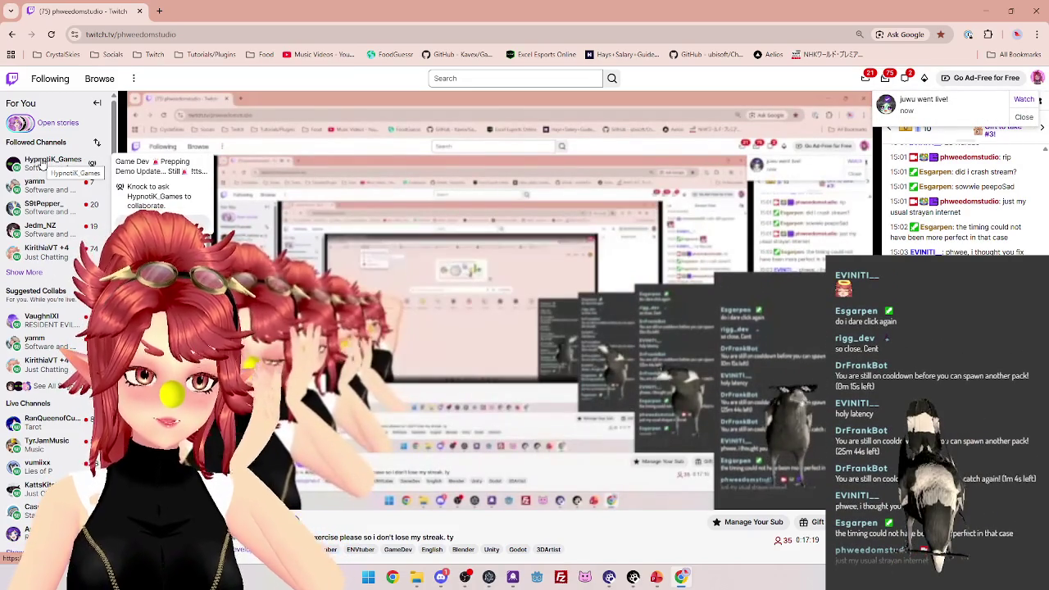
{"action": "left_click", "coordinate": [42, 167]}
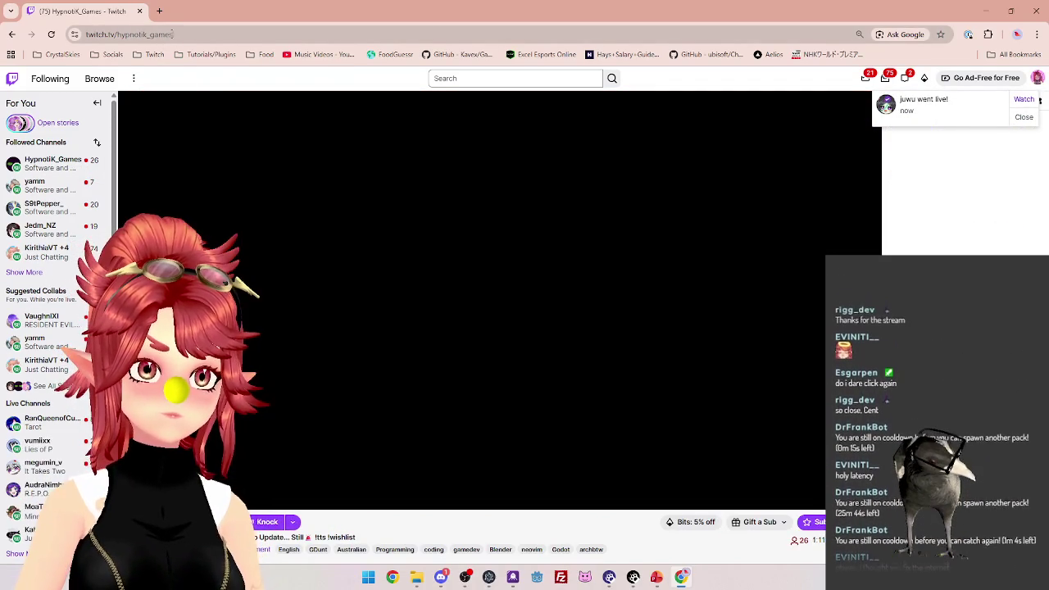
Inspect the current streamer's channel name in the address bar.
{"action": "left_click", "coordinate": [158, 36]}
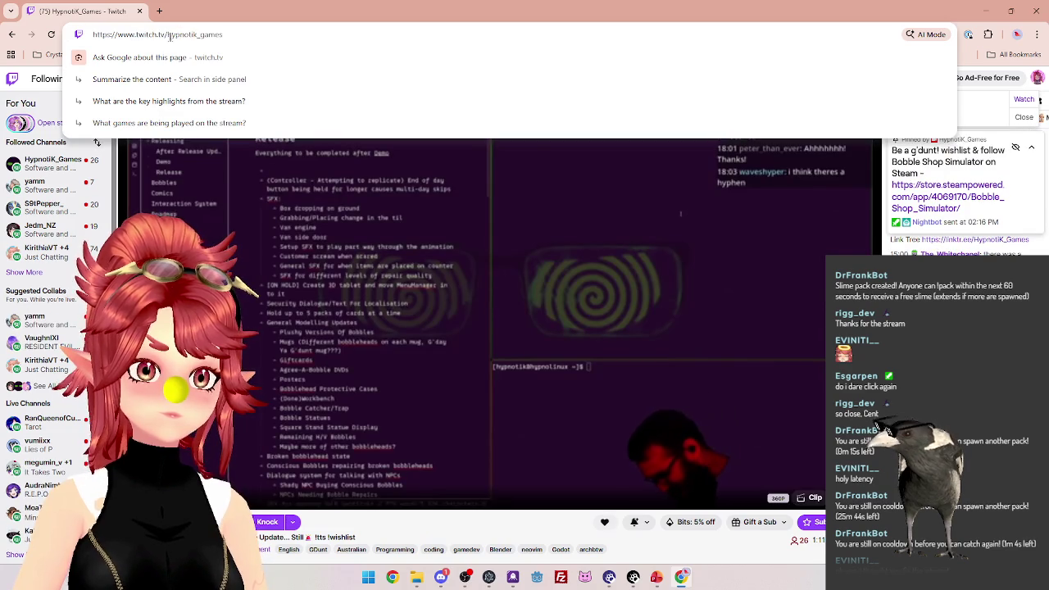
{"action": "left_click_drag", "start_coordinate": [169, 35], "coordinate": [239, 34]}
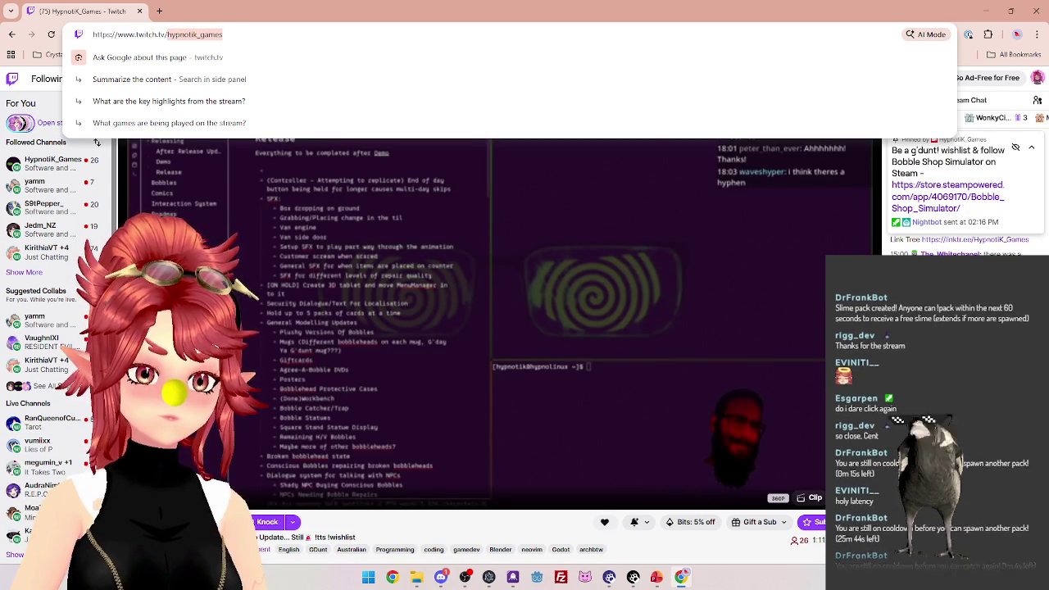
{"action": "key", "text": "Escape"}
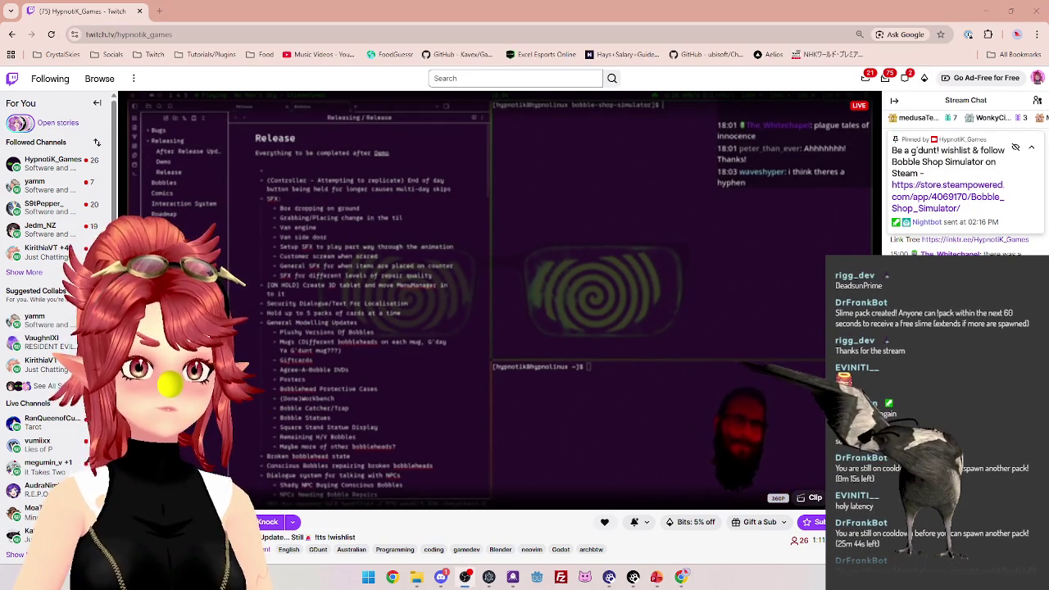
Open another live channel from the expanded Followed Channels list and check its address.
{"action": "left_click", "coordinate": [23, 272]}
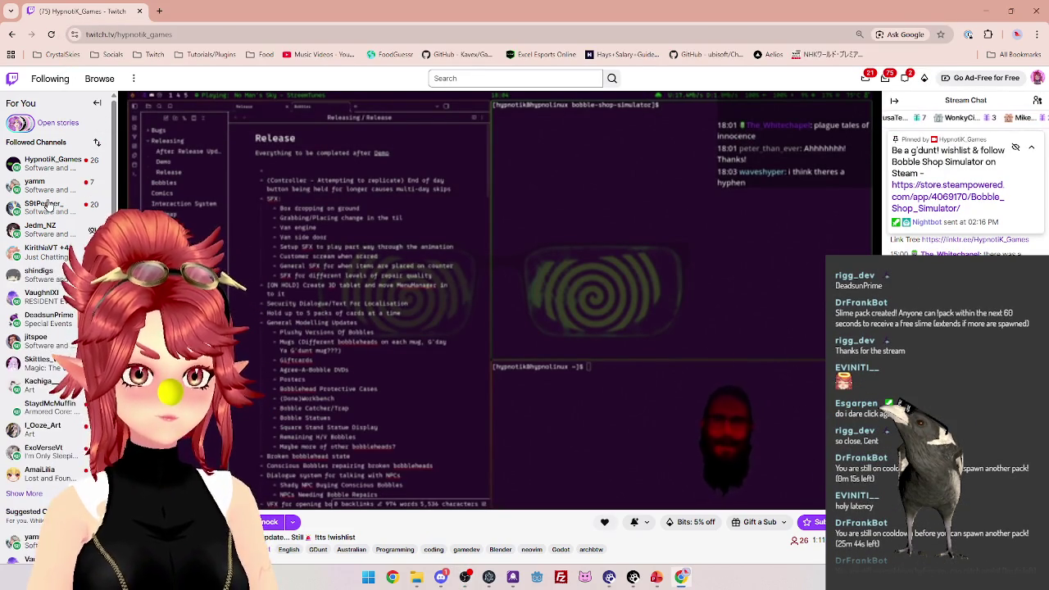
{"action": "left_click", "coordinate": [51, 320]}
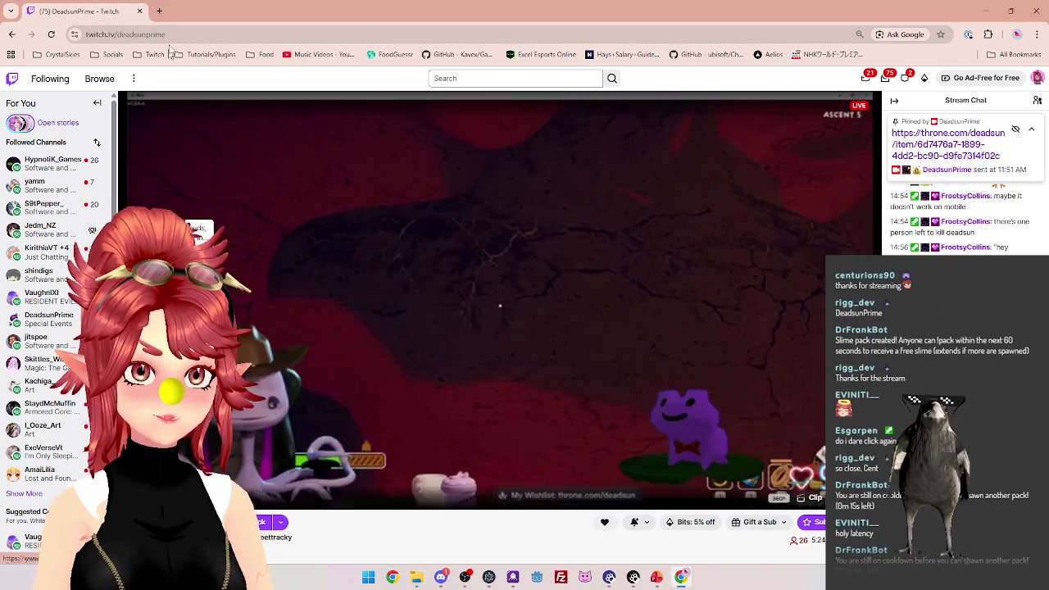
{"action": "left_click", "coordinate": [180, 34]}
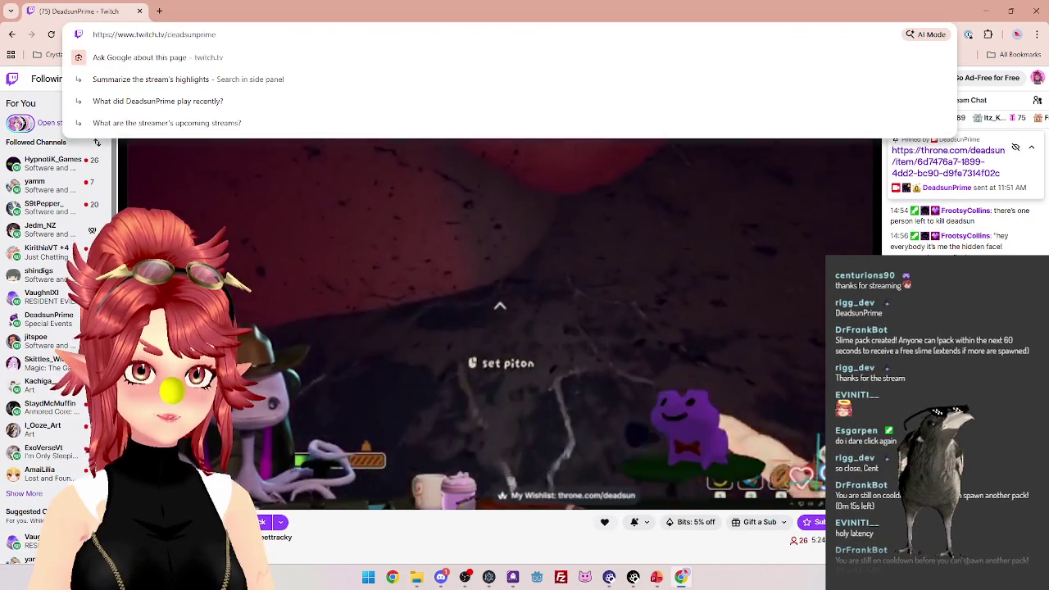
{"action": "double_click", "coordinate": [179, 35]}
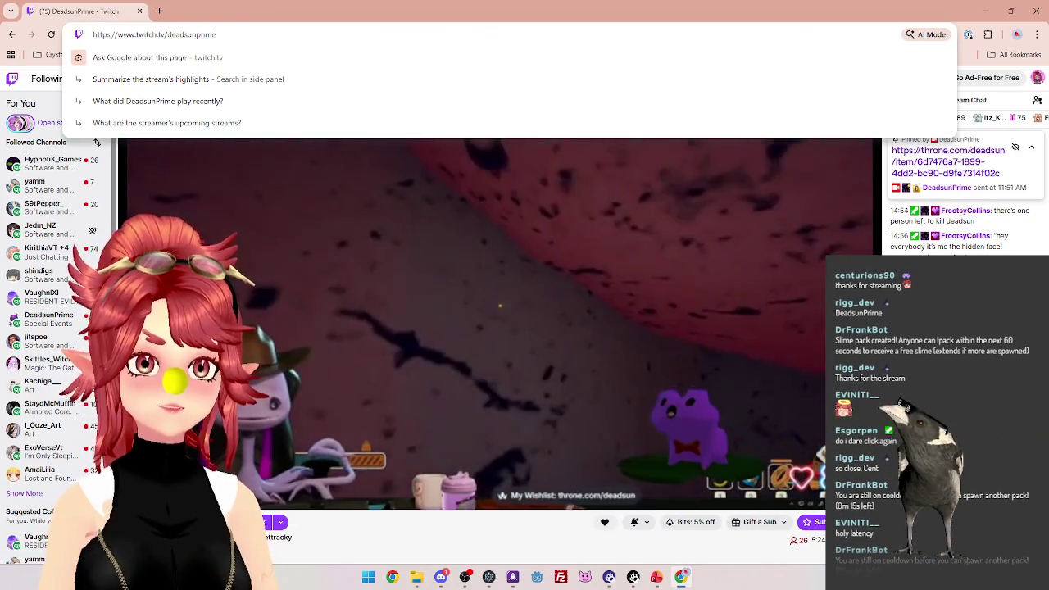
{"action": "left_click", "coordinate": [884, 416]}
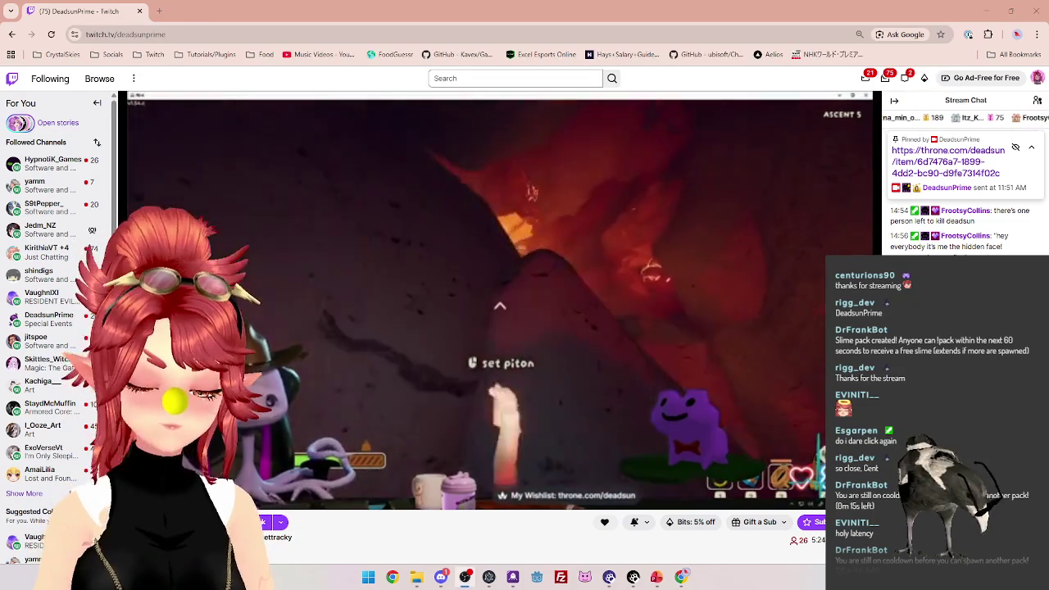